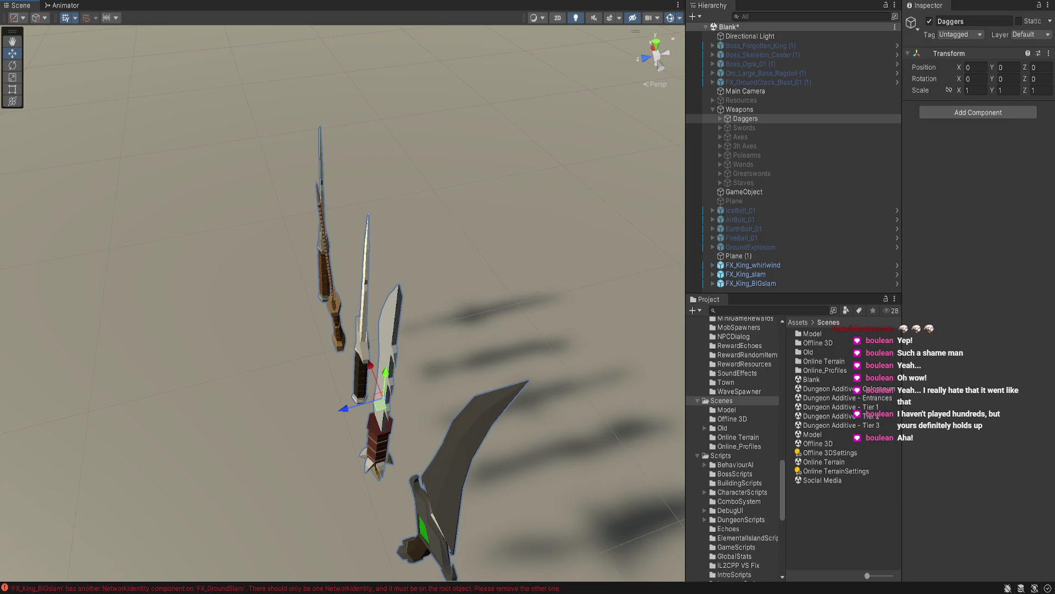
# Orbit to a front view of the five daggers, select each one, and inspect Fatestealer's mesh and materials
pyautogui.click(329, 275)
pyautogui.moveTo(329, 275)
pyautogui.mouseDown()
pyautogui.moveTo(396, 264)
pyautogui.moveTo(402, 220)
pyautogui.mouseUp()
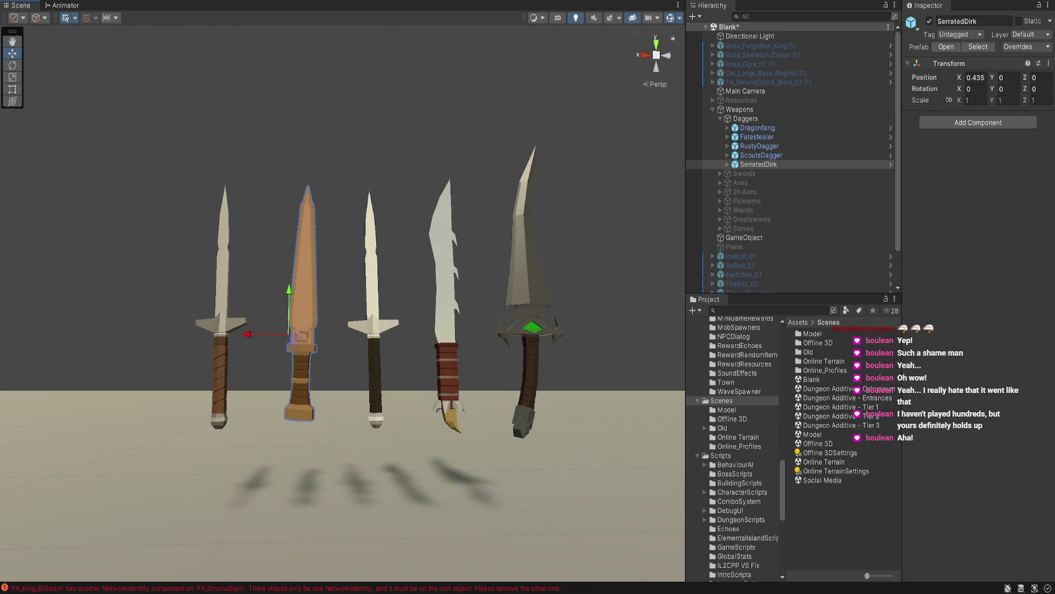
pyautogui.click(221, 264)
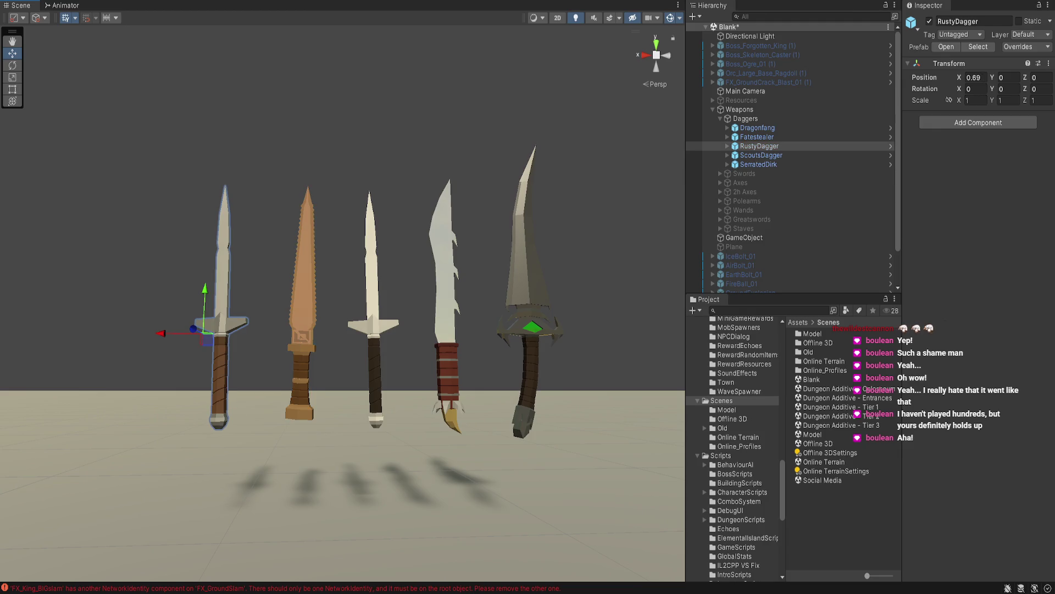
pyautogui.click(301, 275)
pyautogui.click(371, 263)
pyautogui.click(445, 264)
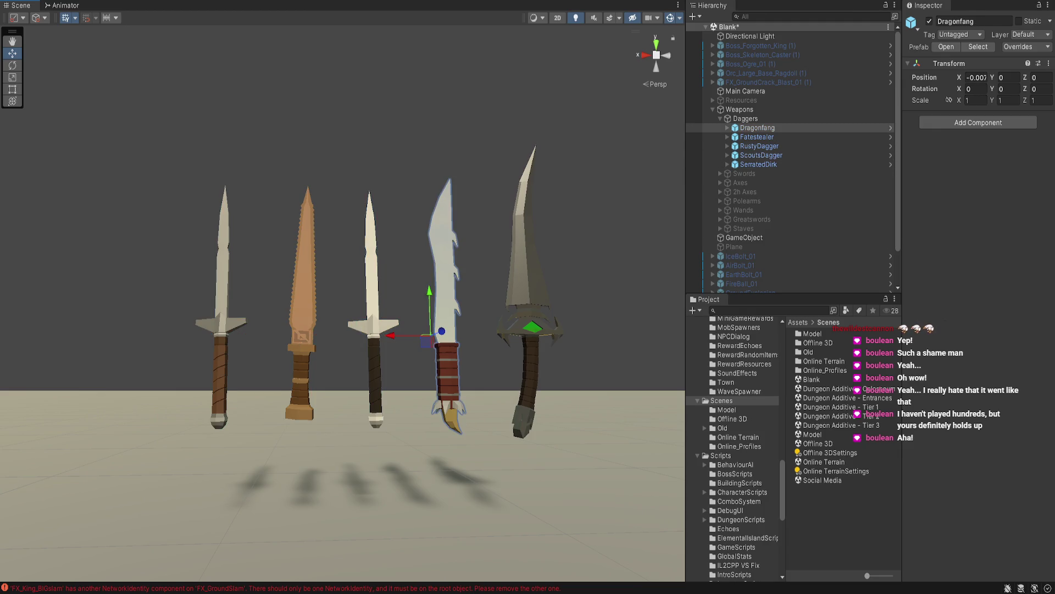
pyautogui.click(528, 248)
pyautogui.click(528, 247)
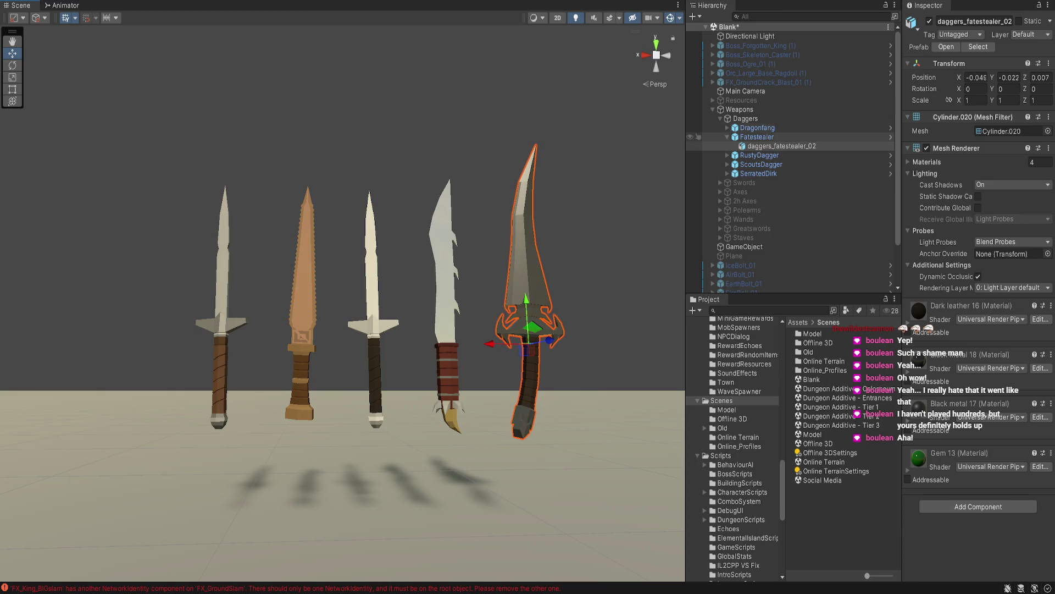
pyautogui.click(757, 137)
pyautogui.scroll(5, 616, 259)
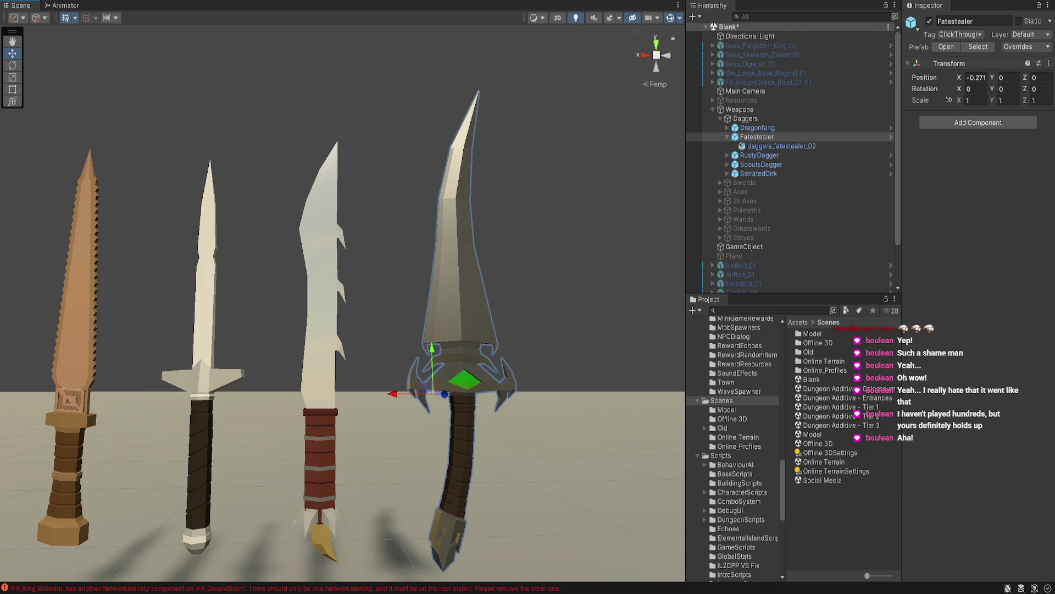
pyautogui.moveTo(341, 297)
pyautogui.mouseDown()
pyautogui.moveTo(258, 283)
pyautogui.moveTo(149, 176)
pyautogui.moveTo(41, 41)
pyautogui.moveTo(633, 495)
pyautogui.moveTo(550, 478)
pyautogui.mouseUp()
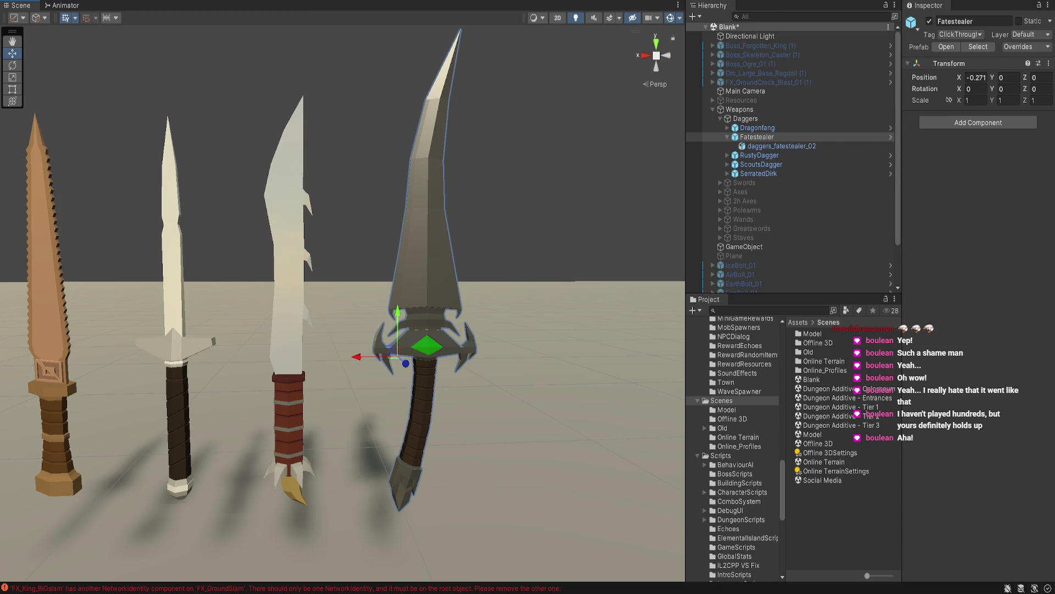
pyautogui.scroll(-3, 343, 301)
pyautogui.scroll(4, 343, 301)
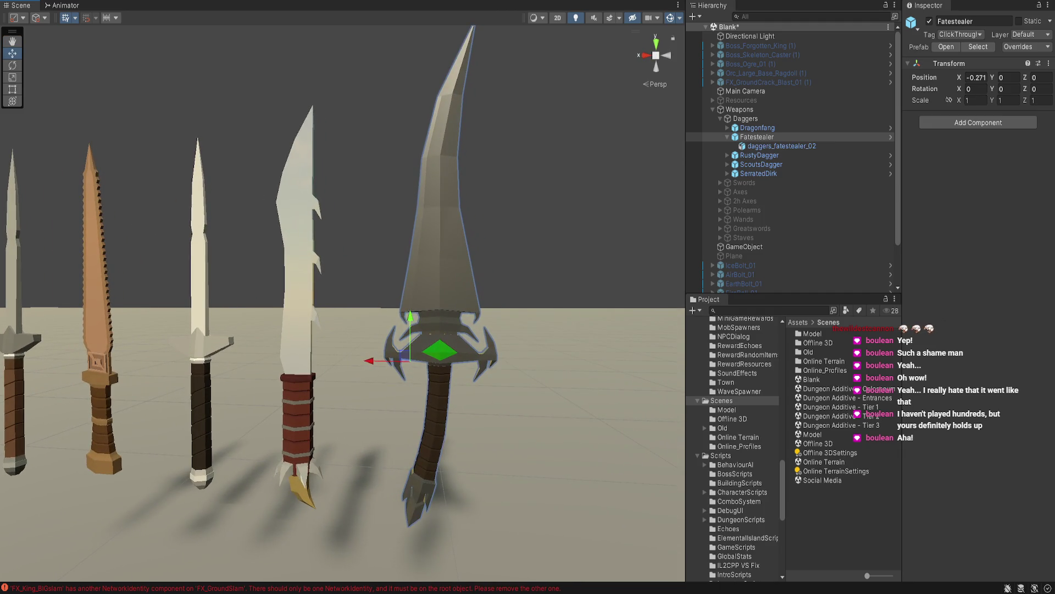
pyautogui.click(745, 119)
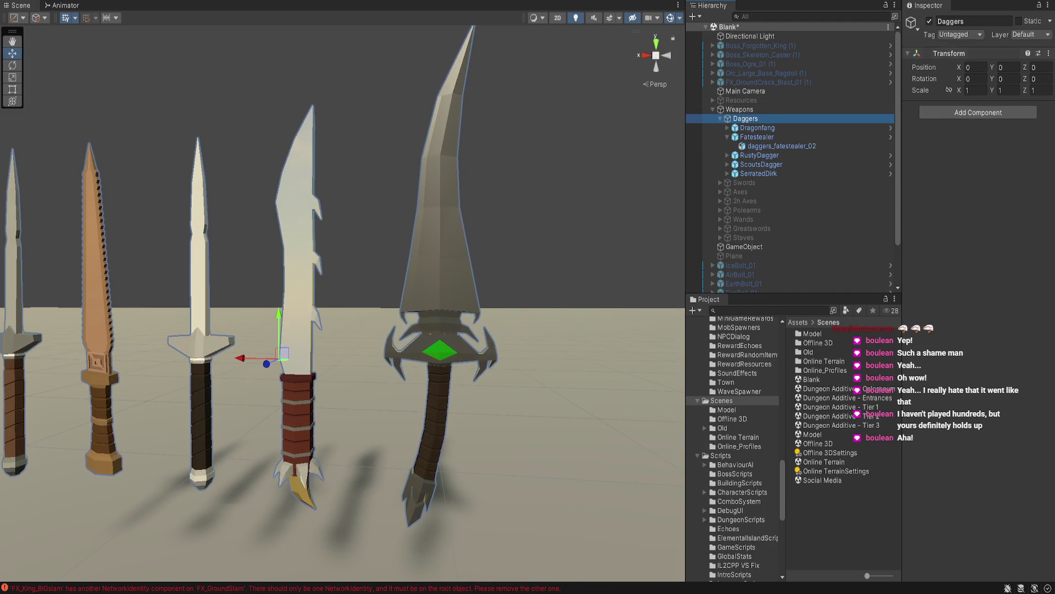
pyautogui.hotkey('alt', 'shift', 'a')
pyautogui.press('Down')
pyautogui.press('Down')
pyautogui.press('Down')
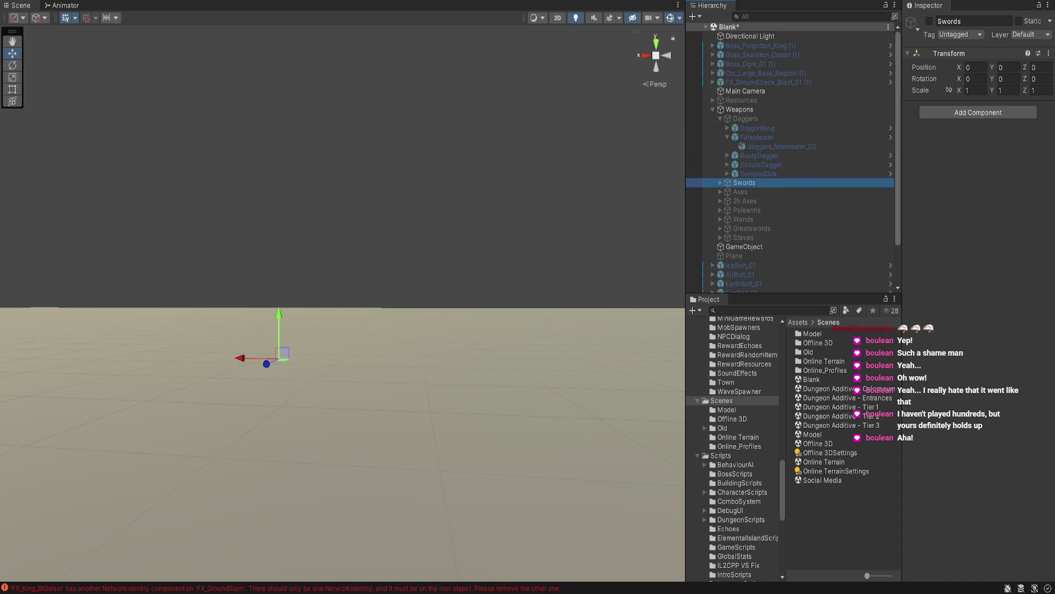
# Enable the Swords group, expand it, and frame the Mithril Longsword
pyautogui.hotkey('alt', 'shift', 'a')
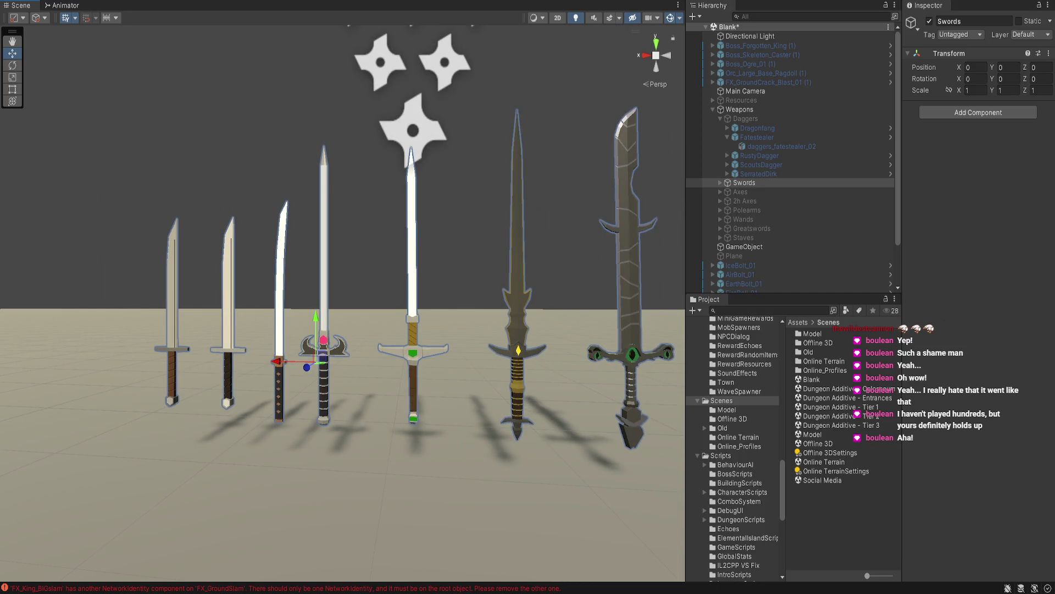
pyautogui.press('Right')
pyautogui.press('Down')
pyautogui.press('Down')
pyautogui.press('Down')
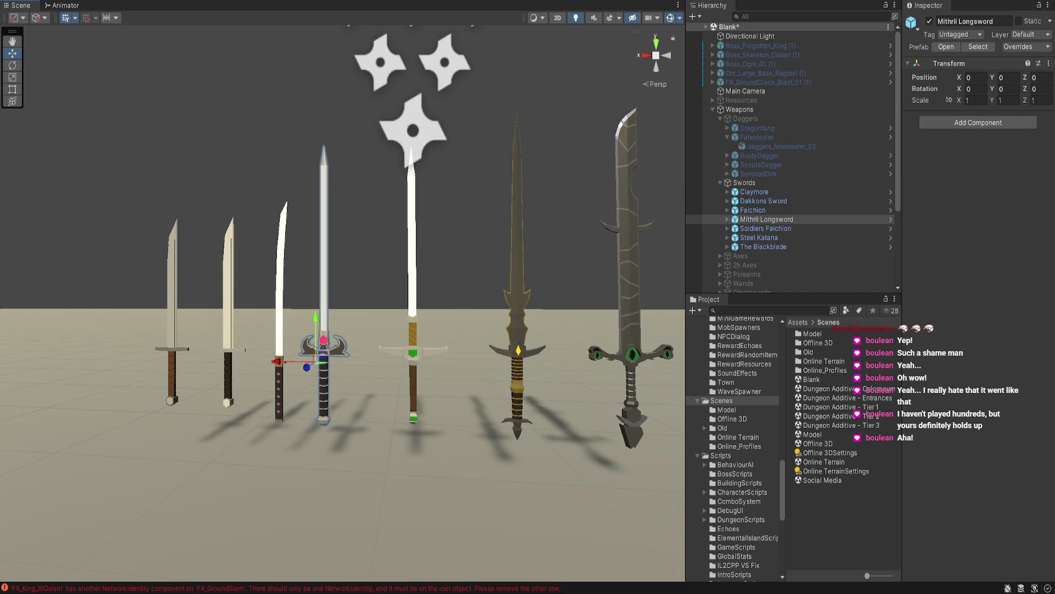
pyautogui.press('f')
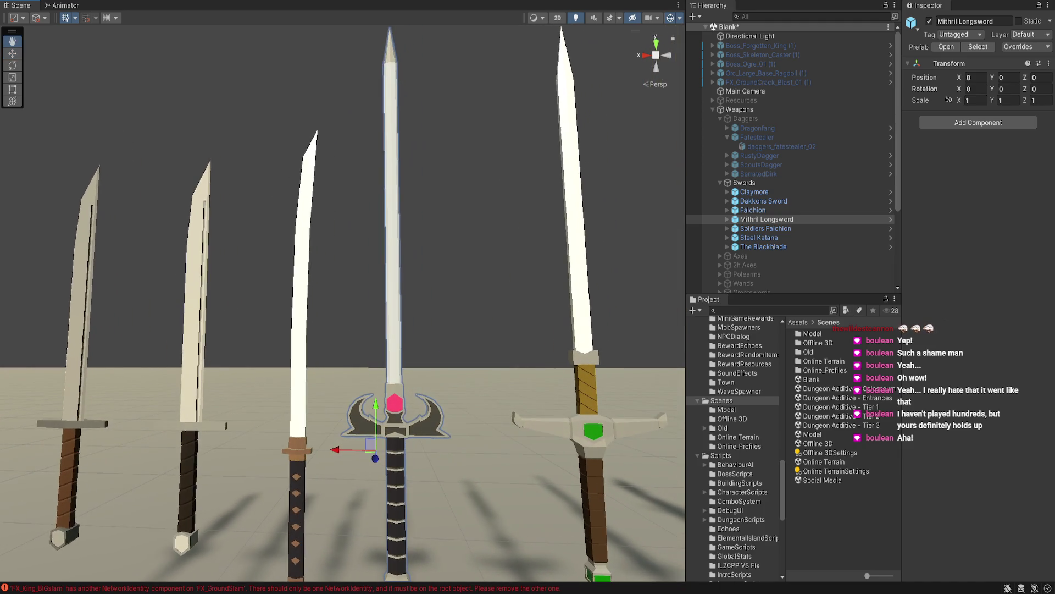
# Orbit around the swords, then frame and rotate the Mithril Longsword's inner mesh
pyautogui.moveTo(385, 329)
pyautogui.mouseDown()
pyautogui.moveTo(385, 302)
pyautogui.moveTo(610, 303)
pyautogui.mouseUp()
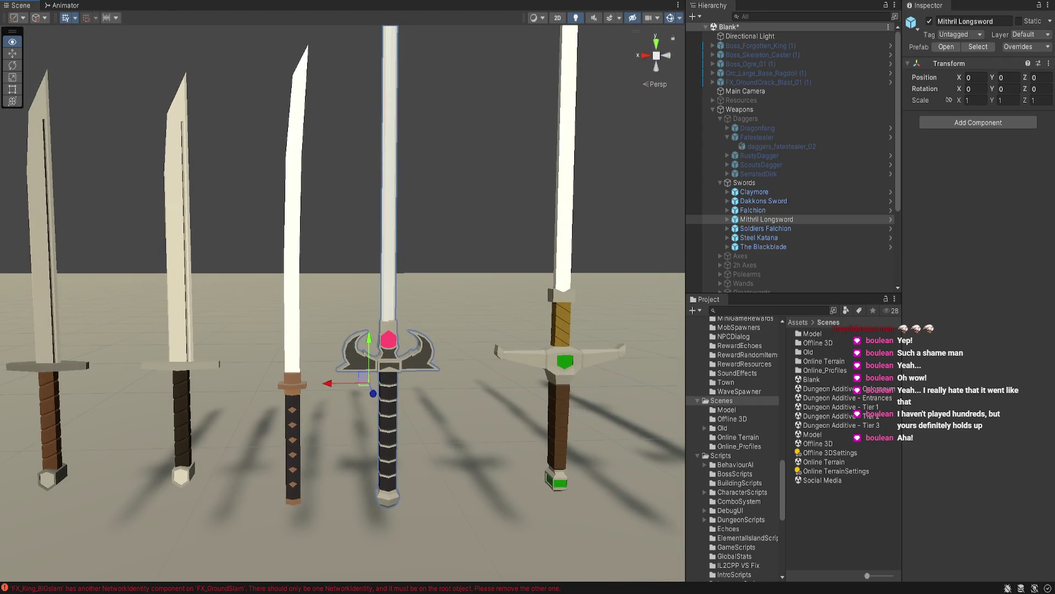
pyautogui.moveTo(684, 376); pyautogui.dragTo(682, 421)
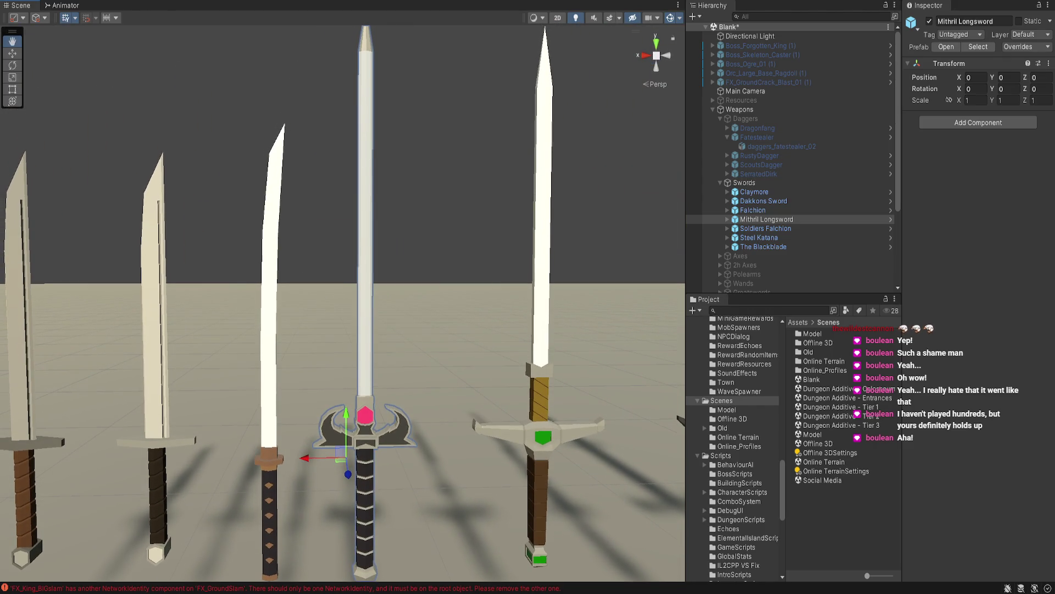
pyautogui.press('w')
pyautogui.click(365, 219)
pyautogui.press('f')
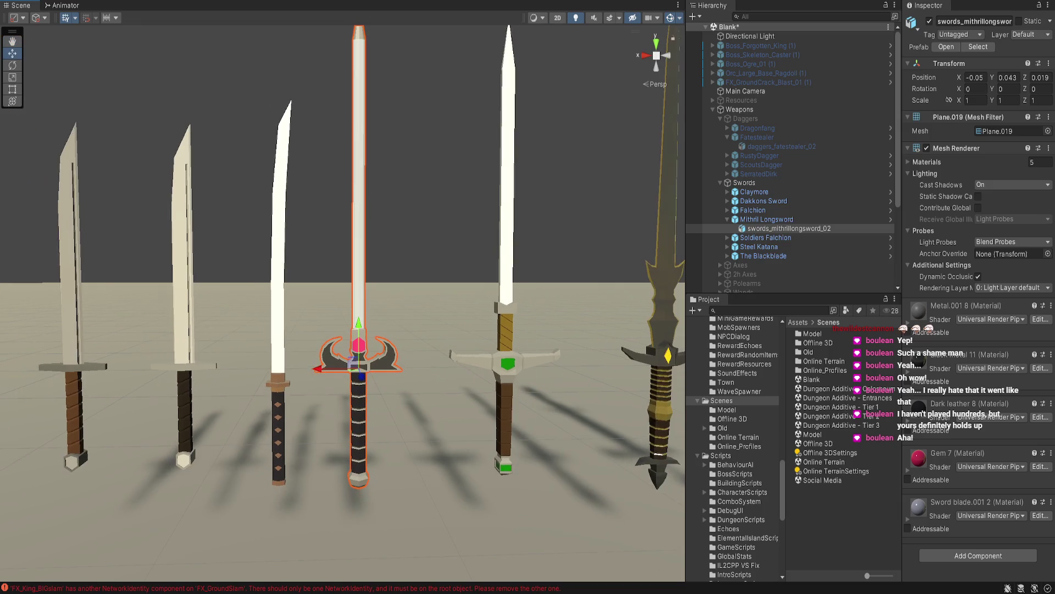
pyautogui.press('r')
pyautogui.press('e')
pyautogui.moveTo(388, 374); pyautogui.dragTo(278, 367)
# Inspect The Blackblade and Dakkons Sword with their meshes and materials, orbiting around them
pyautogui.press('Right')
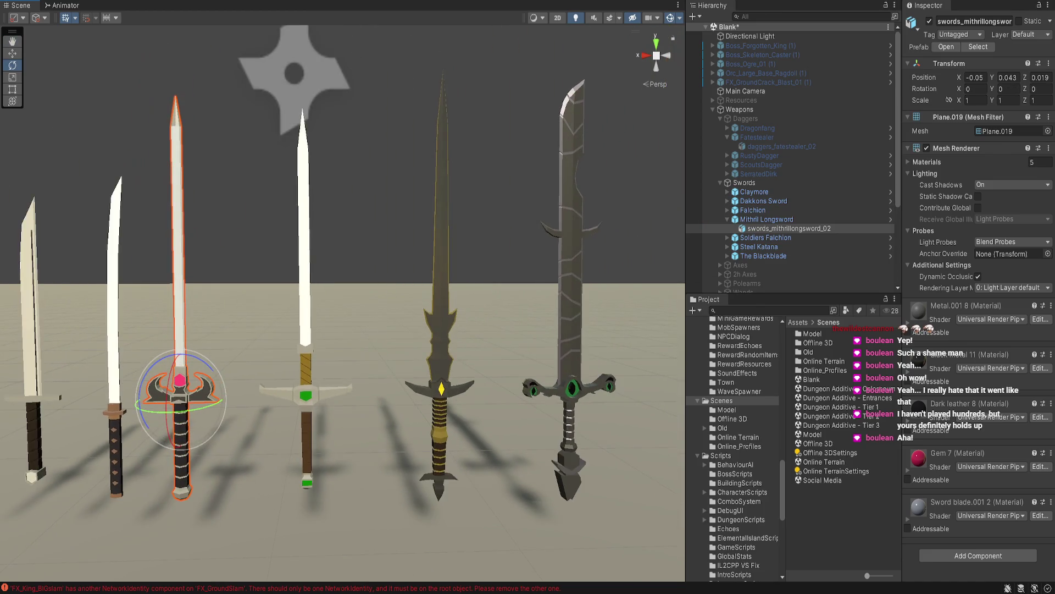
pyautogui.click(376, 393)
pyautogui.press('Up')
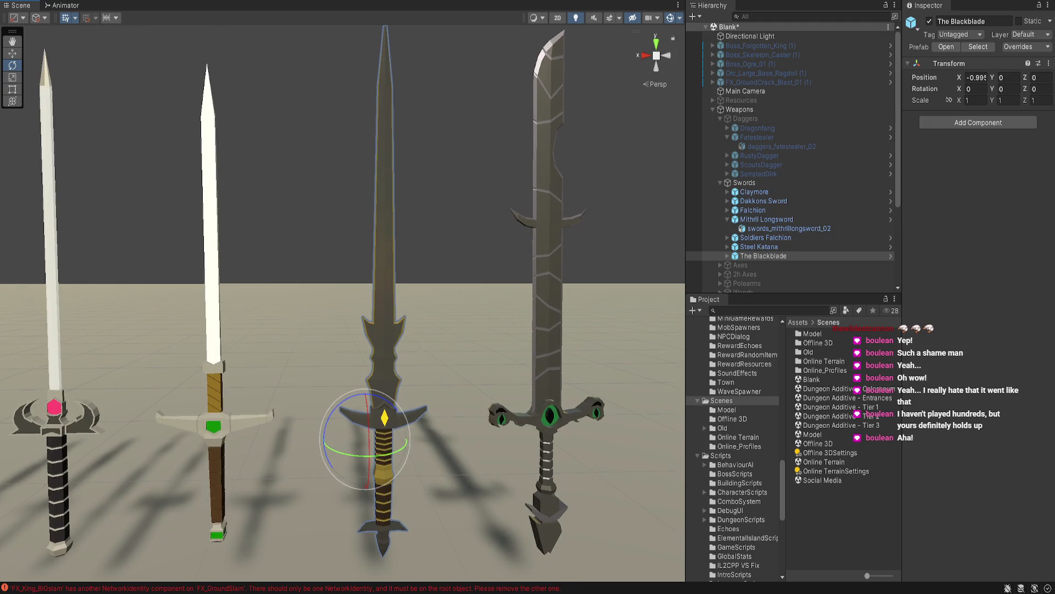
pyautogui.click(379, 396)
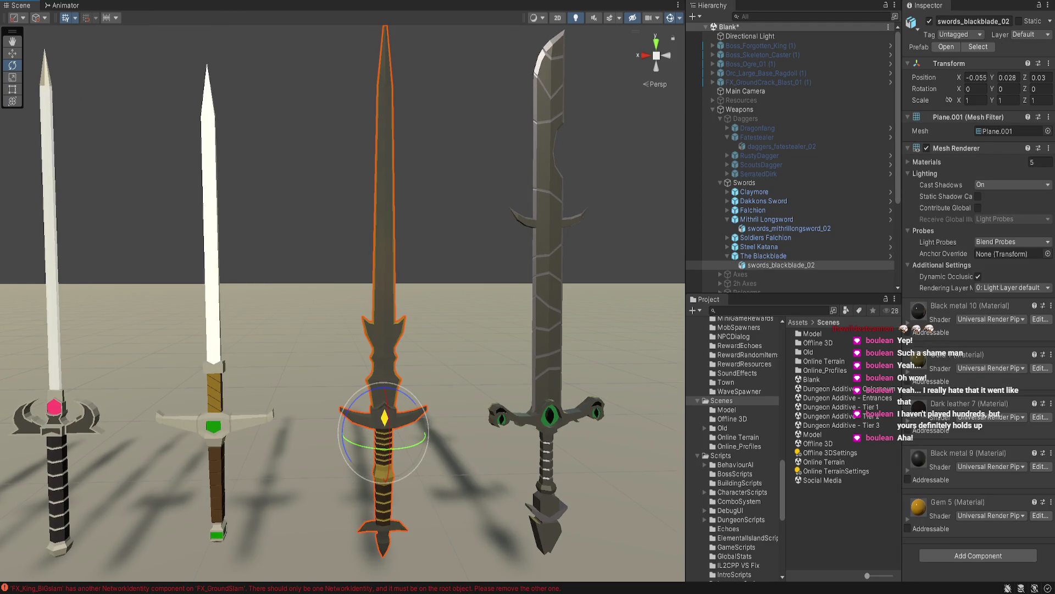
pyautogui.press('Right')
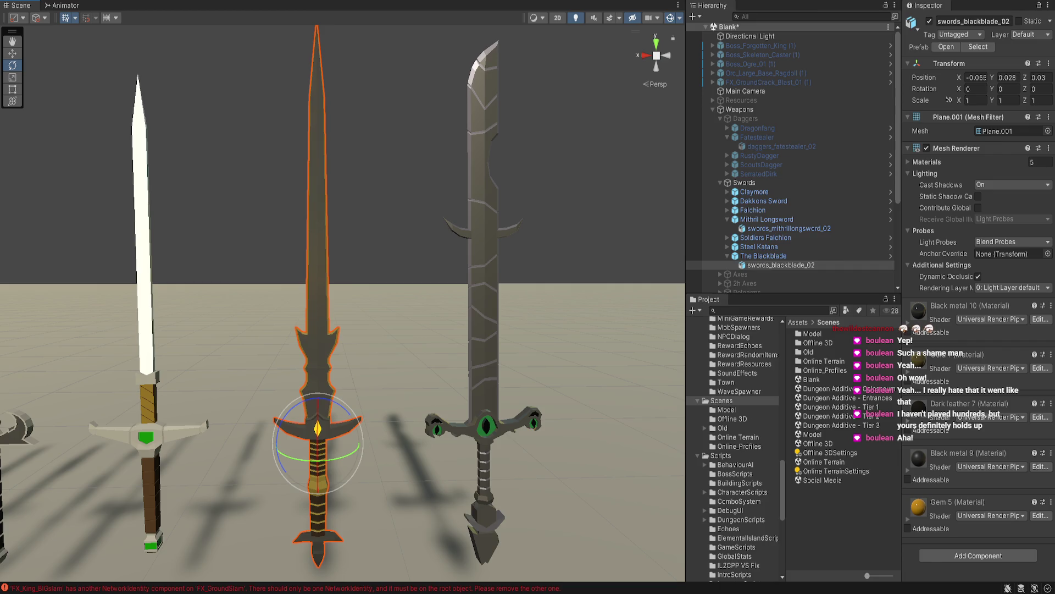
pyautogui.moveTo(341, 275)
pyautogui.mouseDown()
pyautogui.moveTo(434, 209)
pyautogui.moveTo(404, 278)
pyautogui.mouseUp()
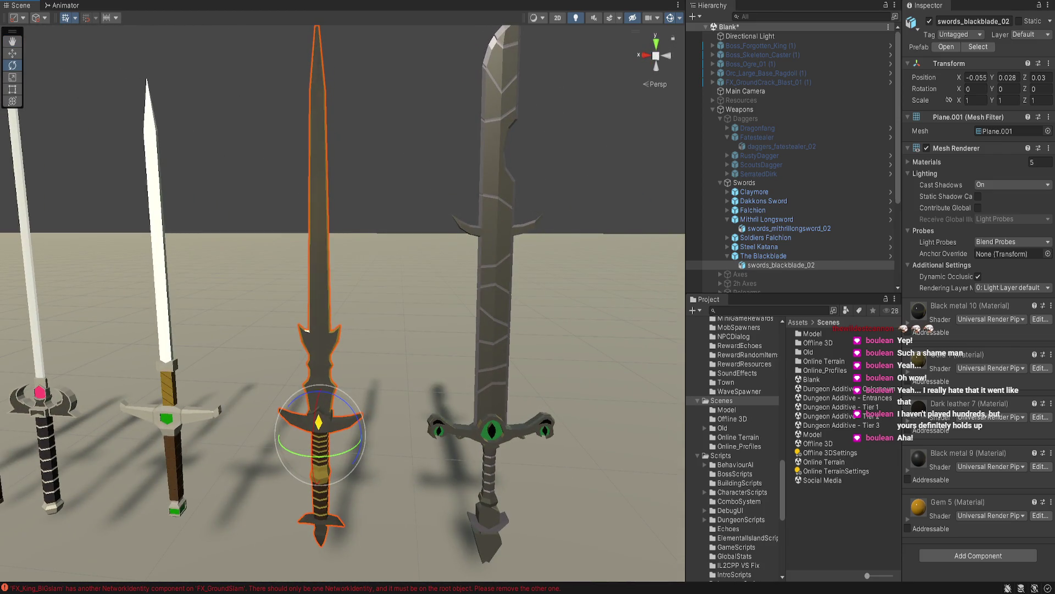
pyautogui.click(498, 308)
pyautogui.moveTo(498, 307); pyautogui.dragTo(462, 314)
pyautogui.click(478, 311)
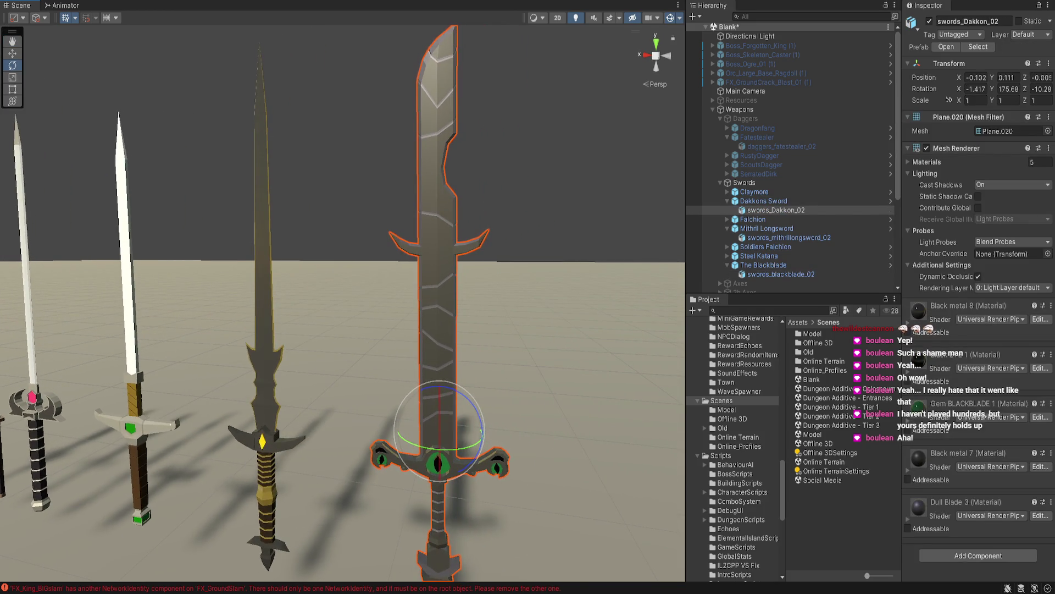
pyautogui.click(261, 330)
pyautogui.moveTo(261, 330); pyautogui.dragTo(241, 289)
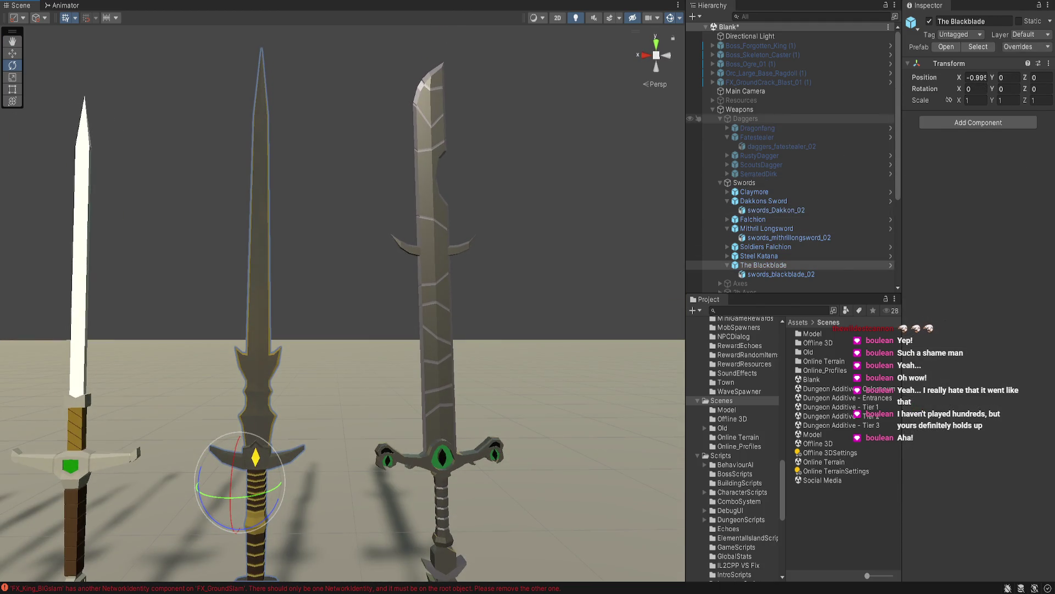
# Disable the Swords group so no swords remain visible
pyautogui.click(745, 183)
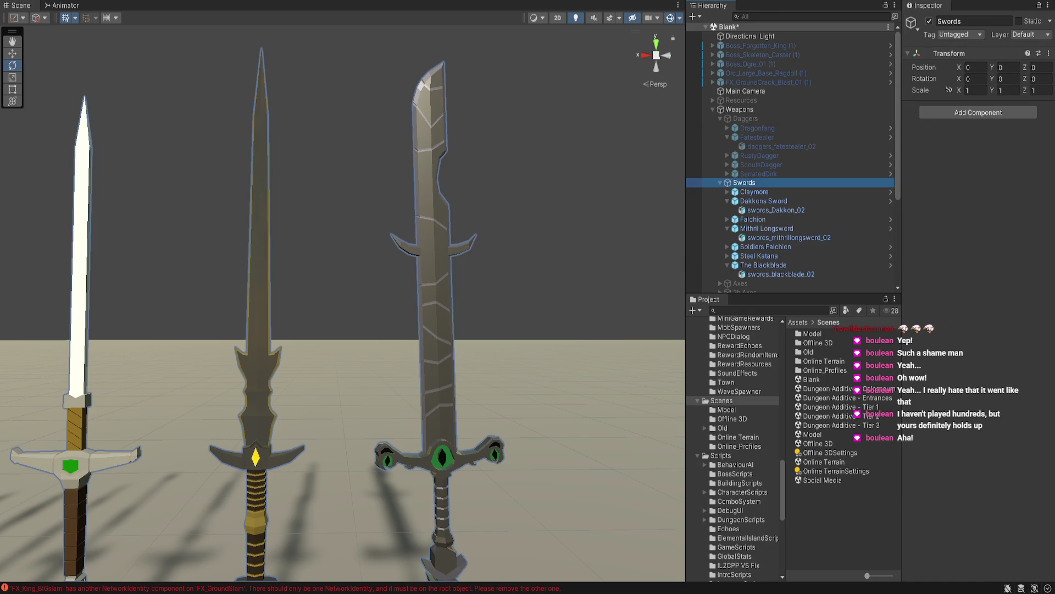
pyautogui.click(929, 21)
pyautogui.scroll(-3, 792, 159)
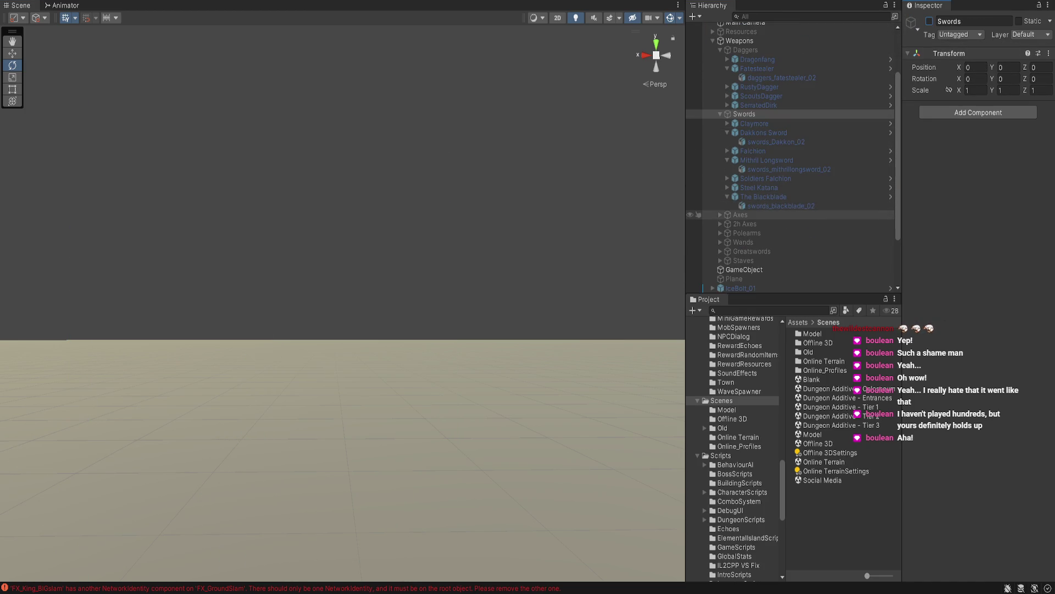
# Enable and frame the Axes group, then inspect the Obsidian Axe and Soulrender
pyautogui.click(740, 214)
pyautogui.click(928, 21)
pyautogui.press('f')
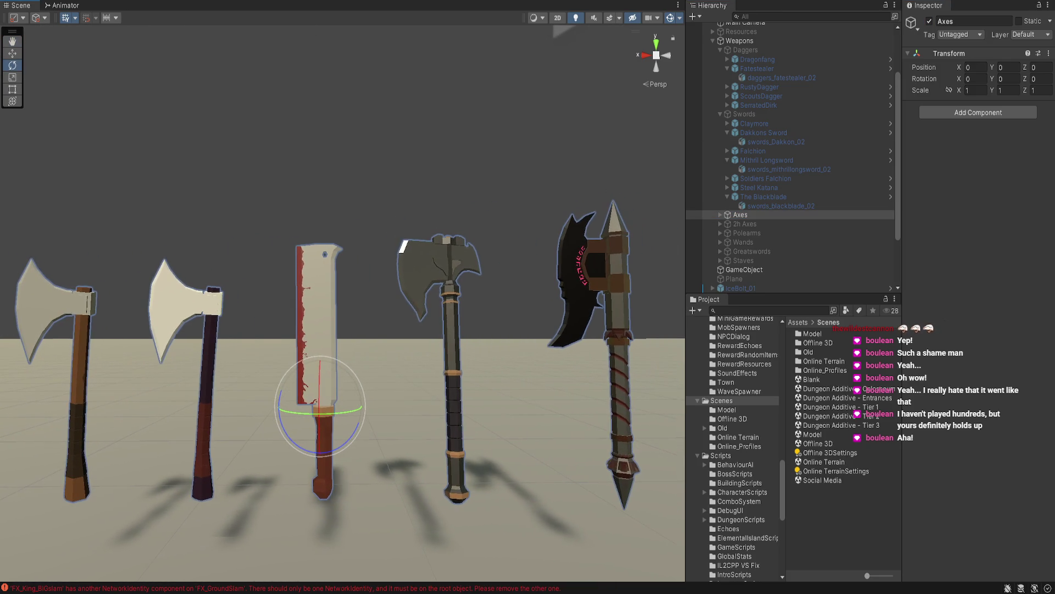
pyautogui.click(443, 286)
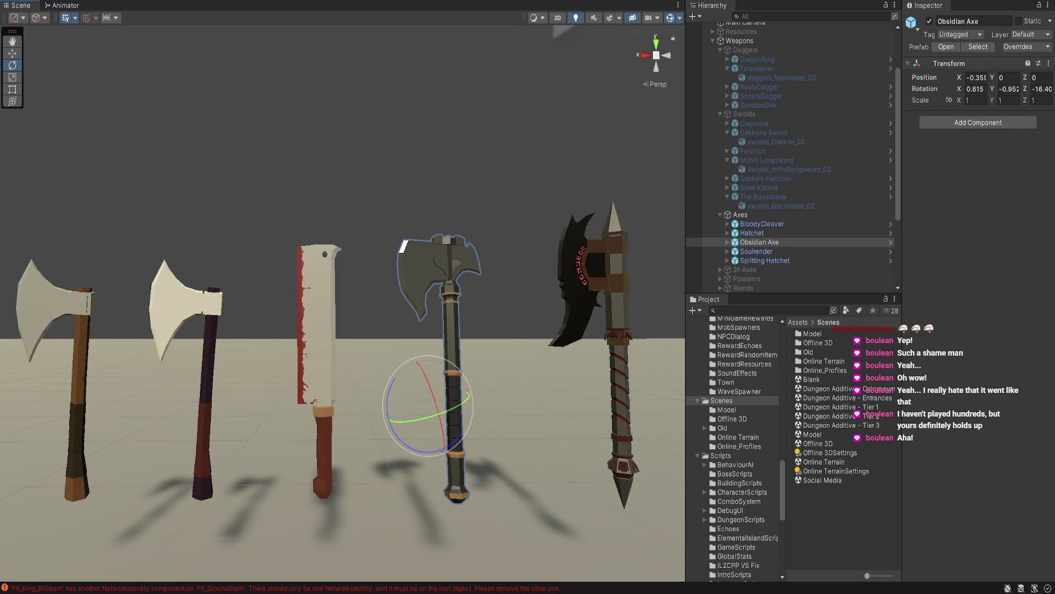
pyautogui.click(610, 330)
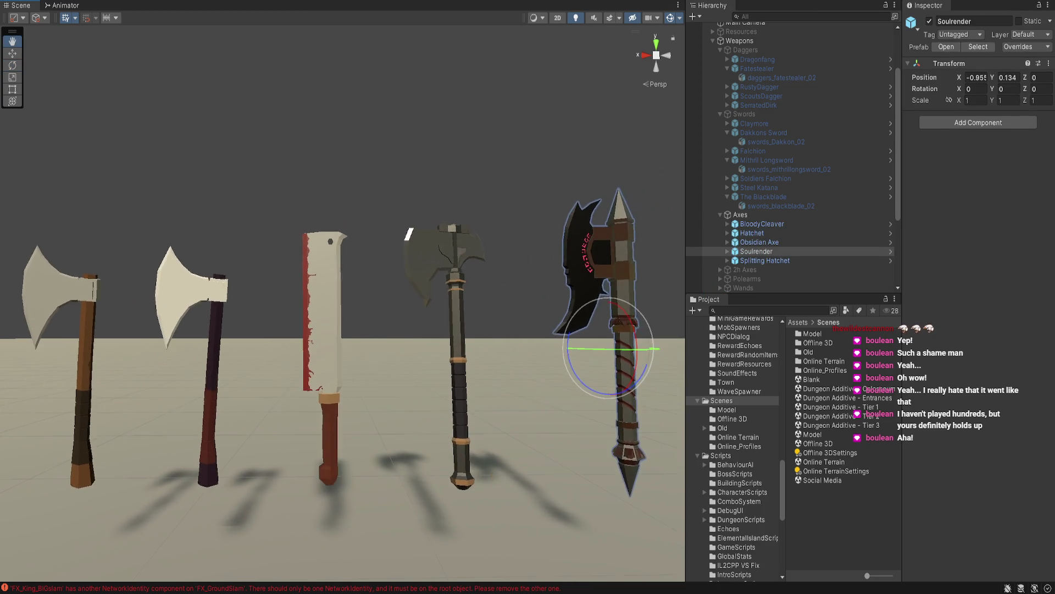
# Deactivate the Axes group and move down to 2h Axes in the Hierarchy
pyautogui.click(740, 214)
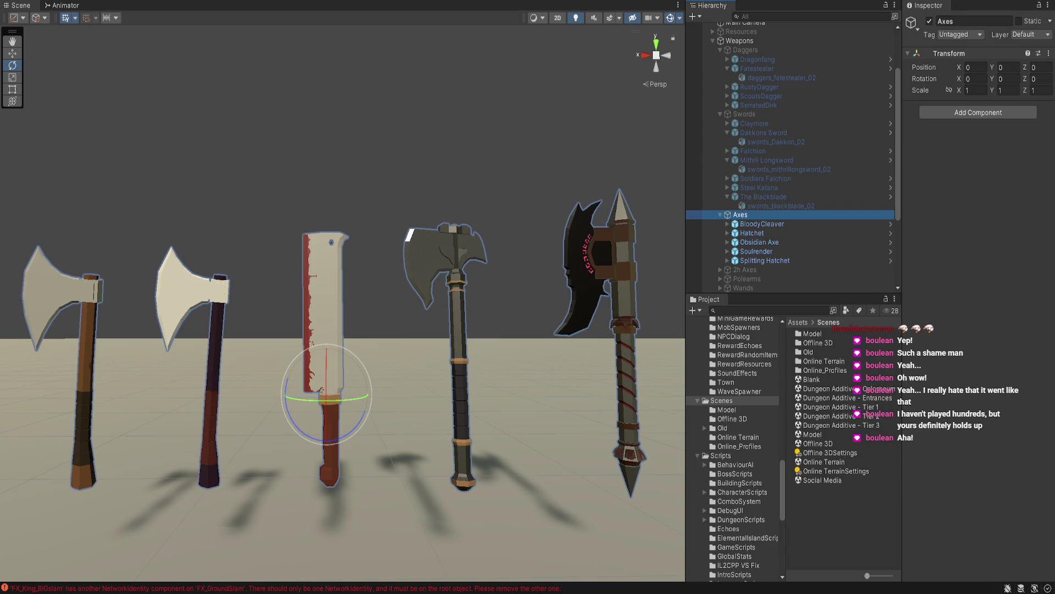
pyautogui.hotkey('alt', 'shift', 'a')
pyautogui.click(720, 113)
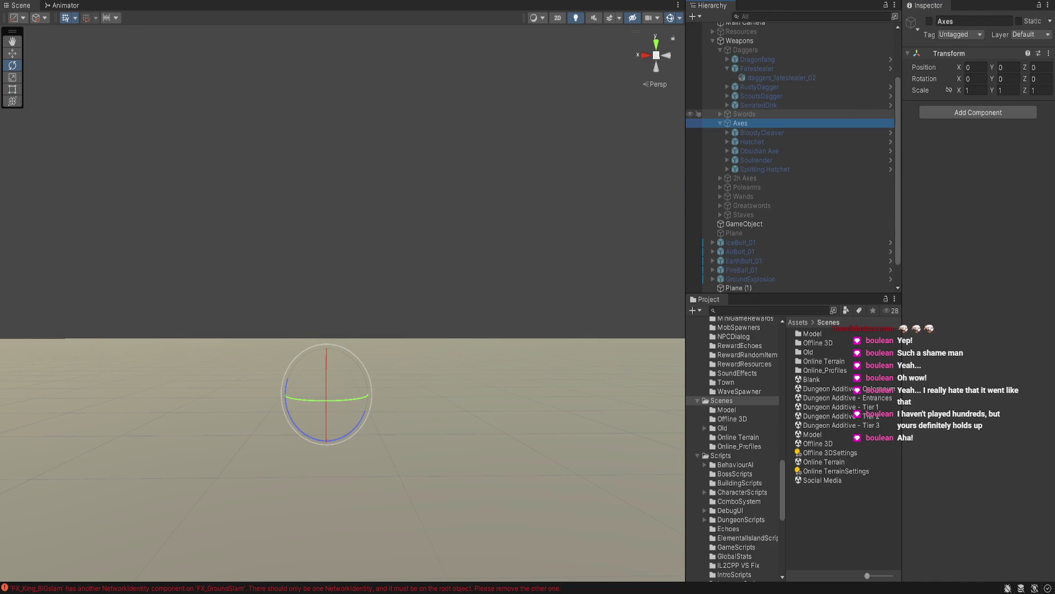
pyautogui.press('Left')
pyautogui.press('Down')
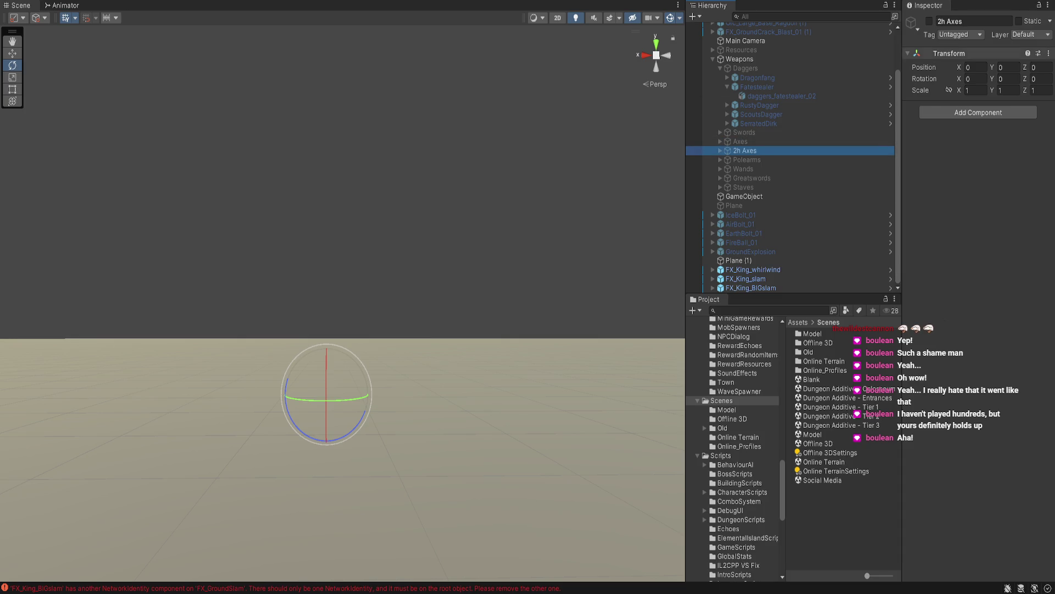
pyautogui.hotkey('alt', 'shift', 'a')
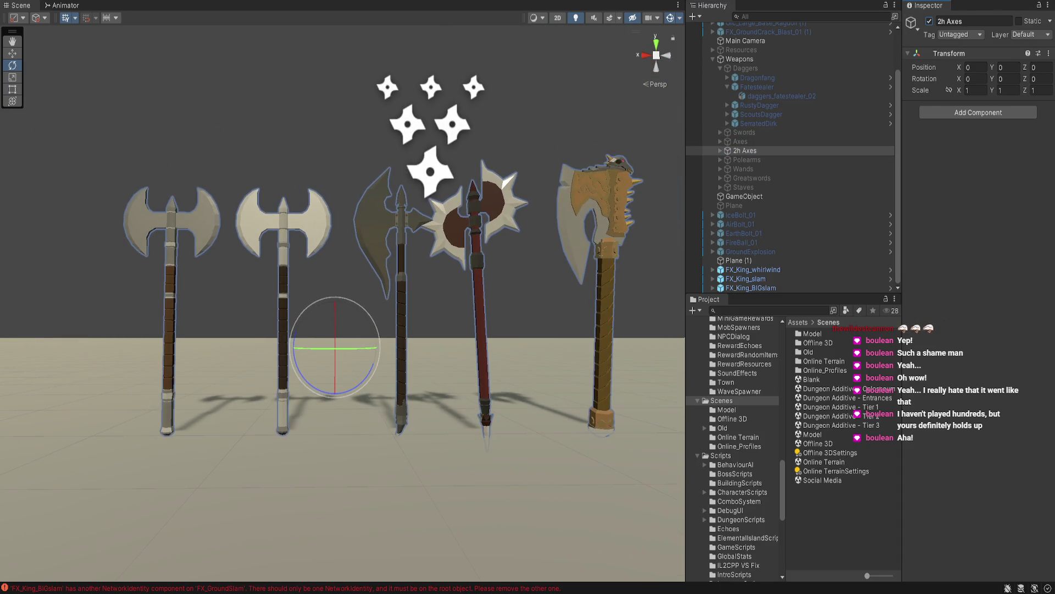
pyautogui.press('f')
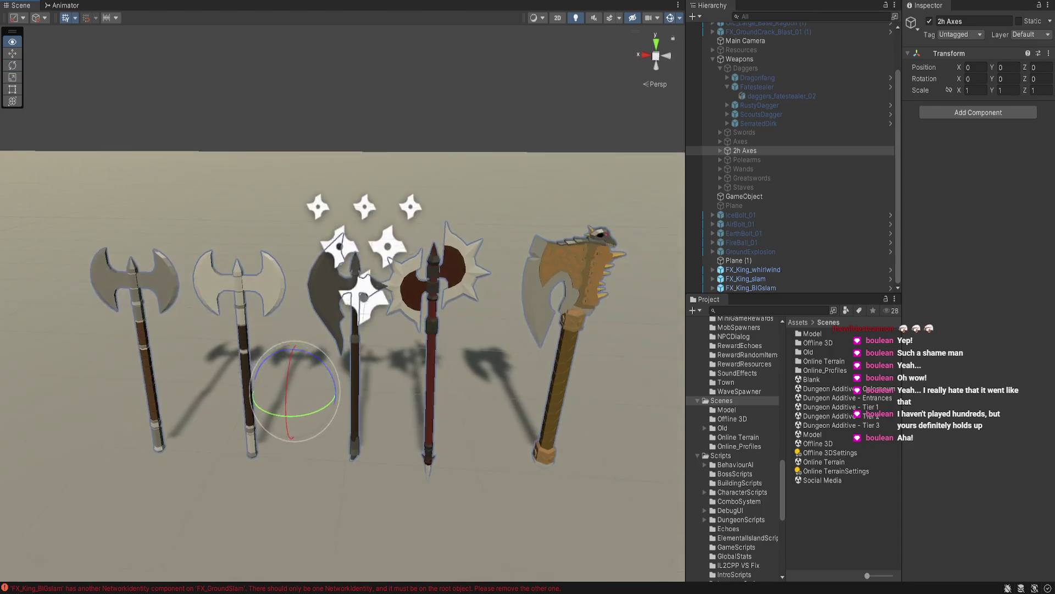
pyautogui.click(429, 248)
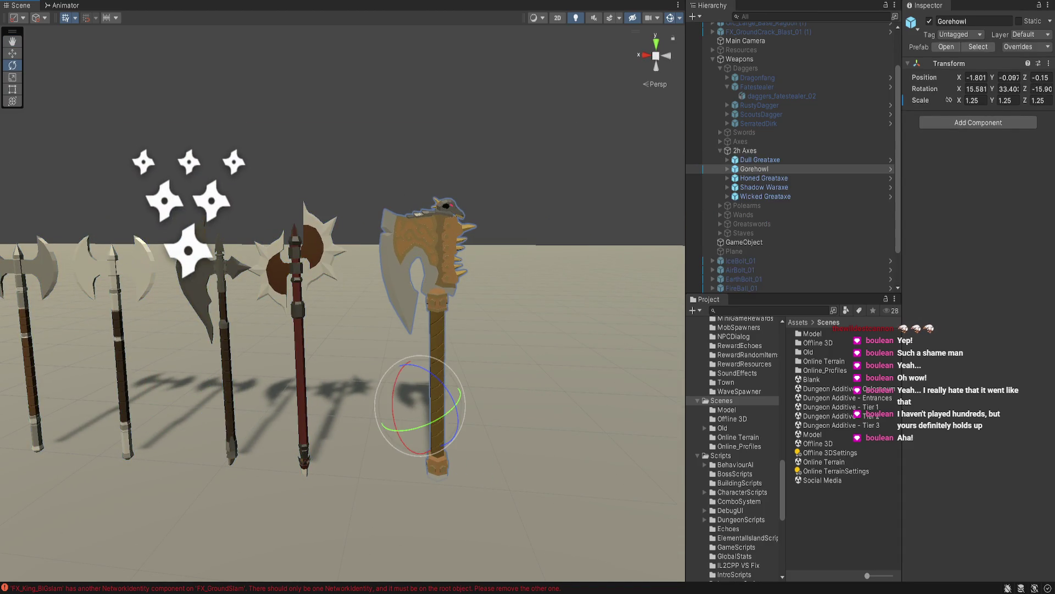
pyautogui.press('f')
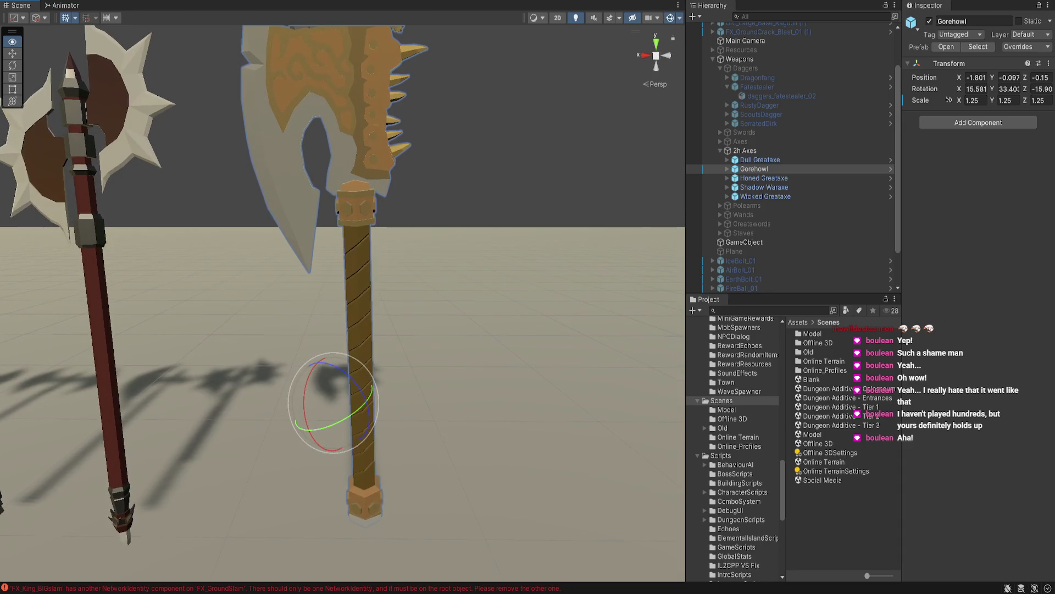
pyautogui.moveTo(459, 222)
pyautogui.mouseDown()
pyautogui.moveTo(500, 236)
pyautogui.moveTo(637, 237)
pyautogui.moveTo(302, 268)
pyautogui.mouseUp()
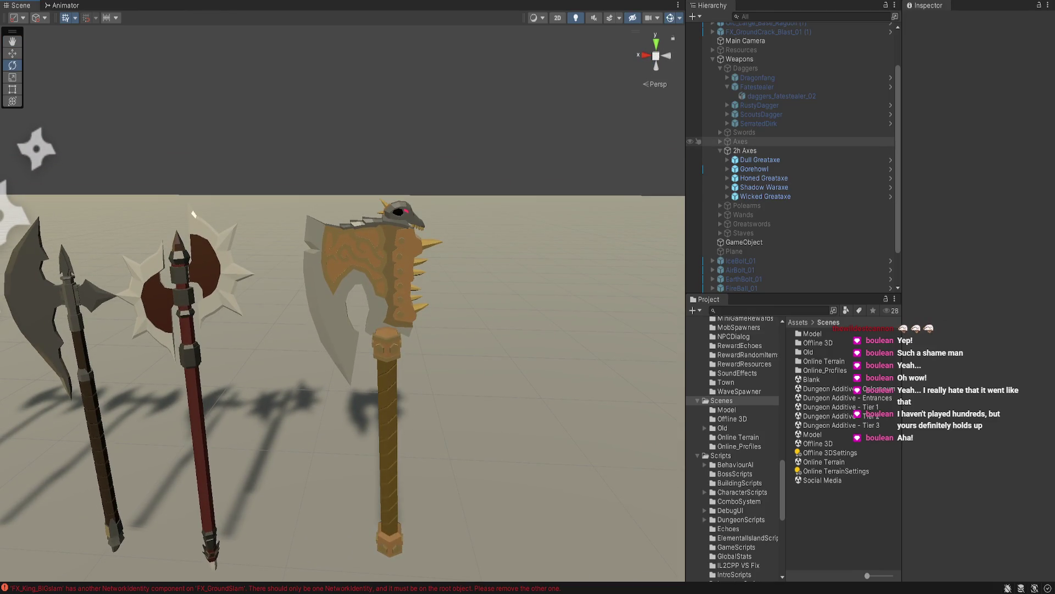
pyautogui.click(745, 150)
pyautogui.click(930, 21)
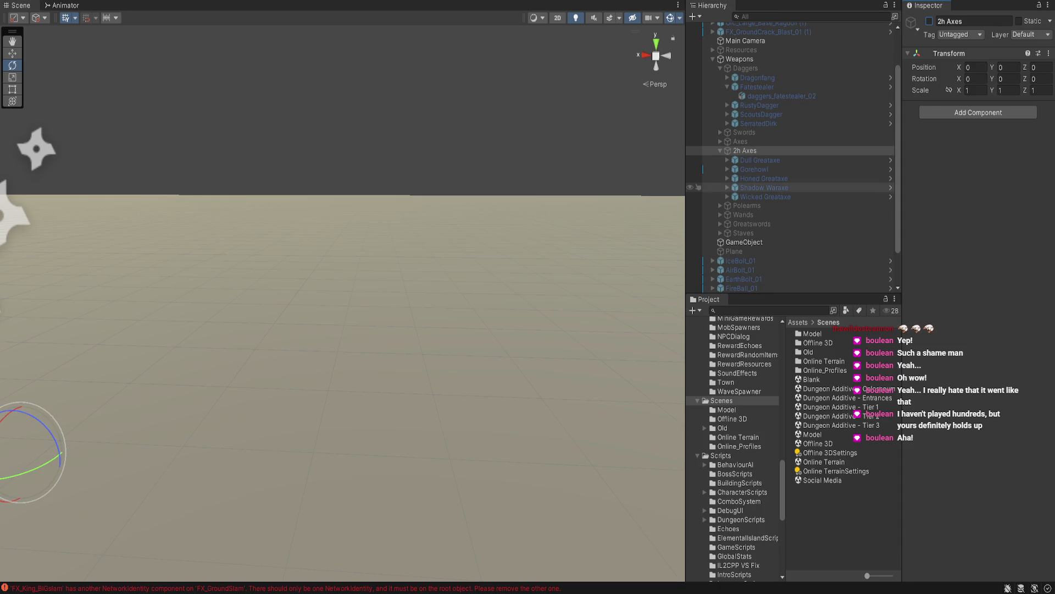
pyautogui.click(747, 205)
pyautogui.click(930, 21)
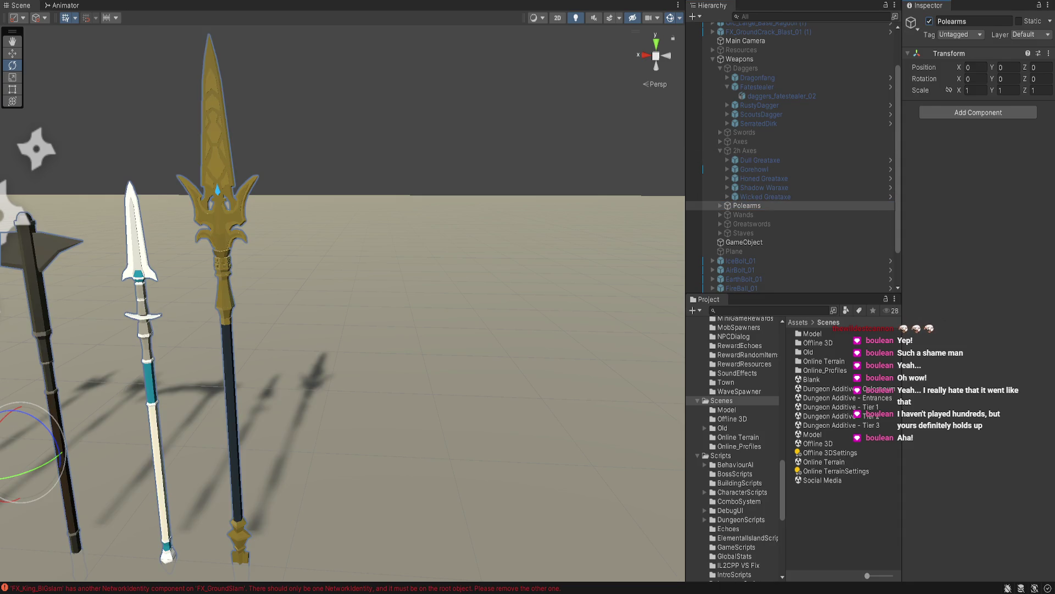
pyautogui.press('f')
pyautogui.press('e')
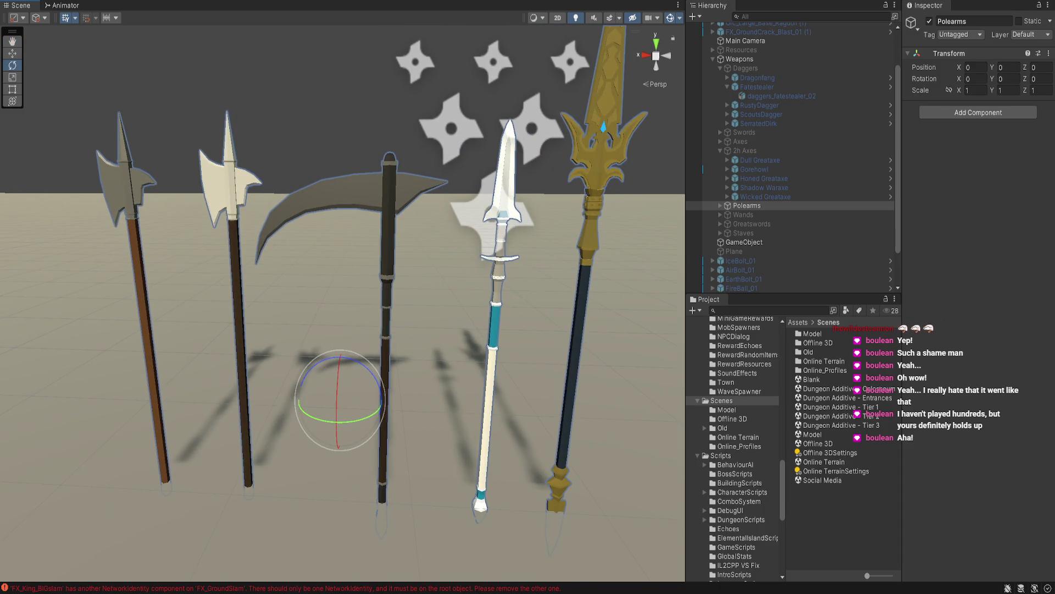
pyautogui.click(387, 248)
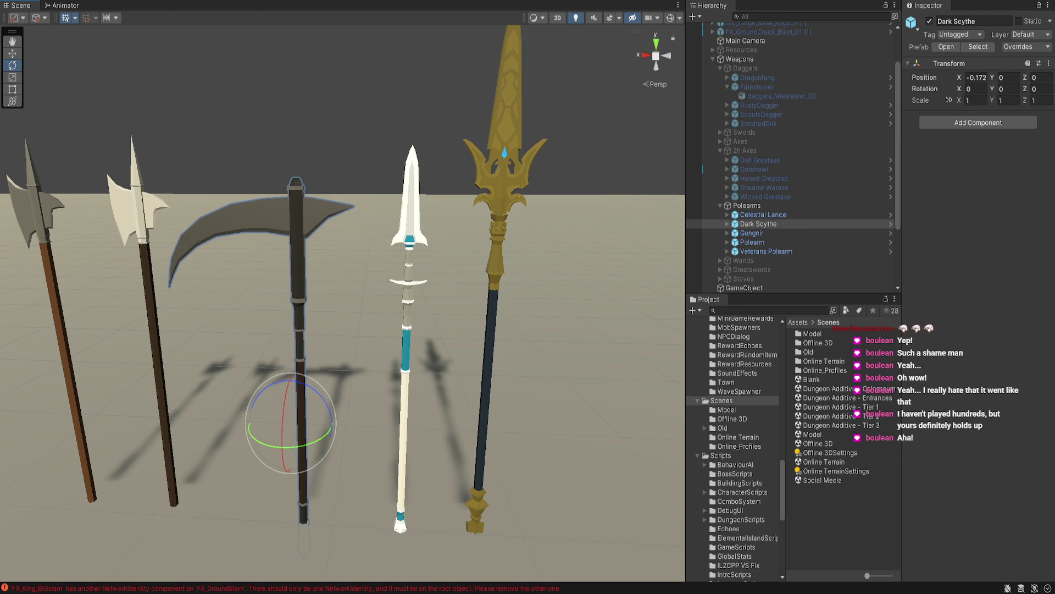
pyautogui.doubleClick(752, 233)
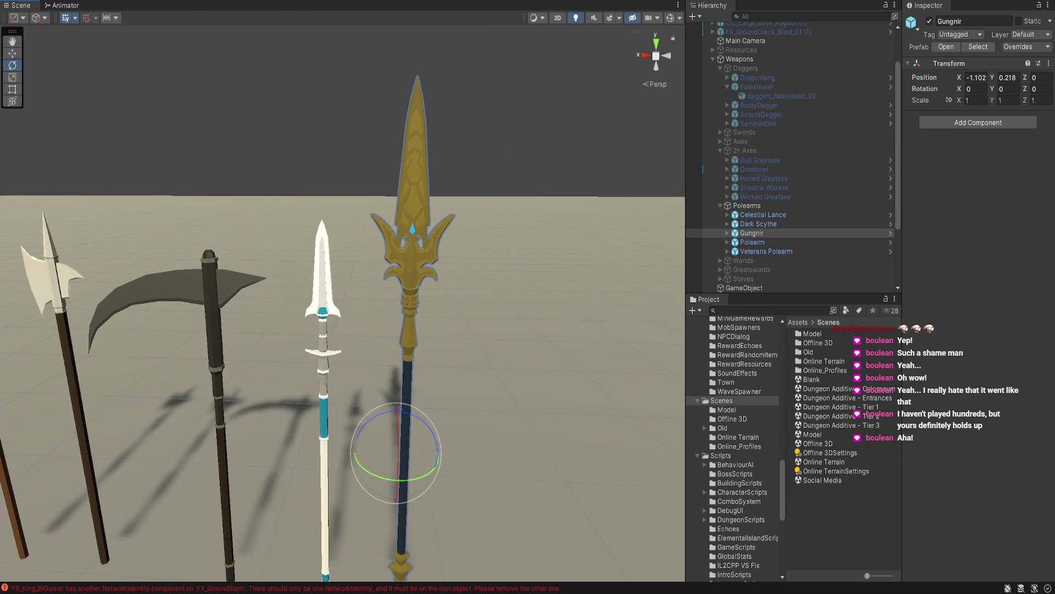
pyautogui.press('Left')
pyautogui.press('Left')
pyautogui.press('Down')
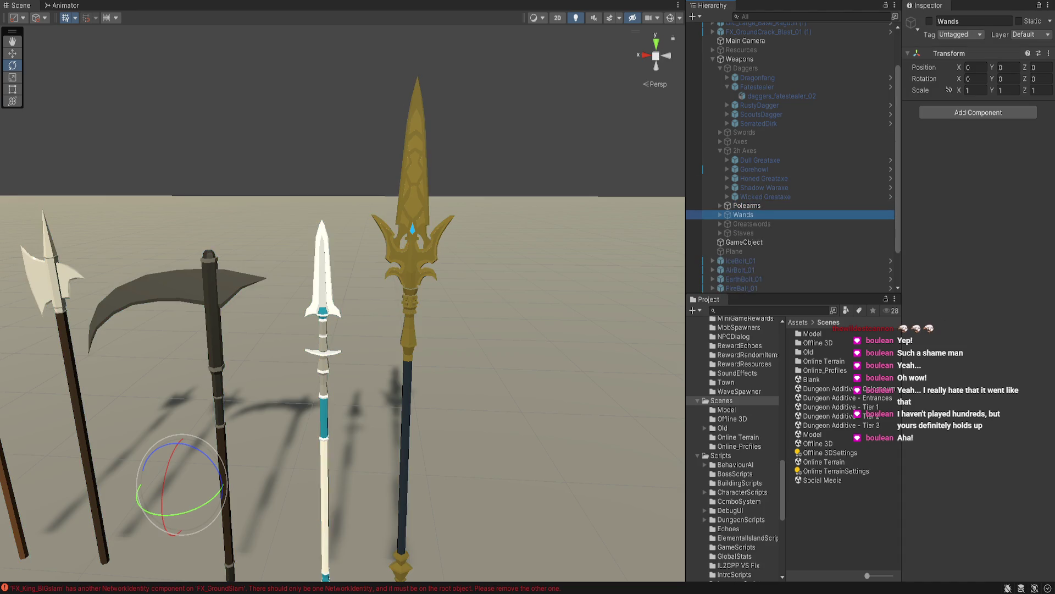
pyautogui.click(746, 205)
pyautogui.click(690, 205)
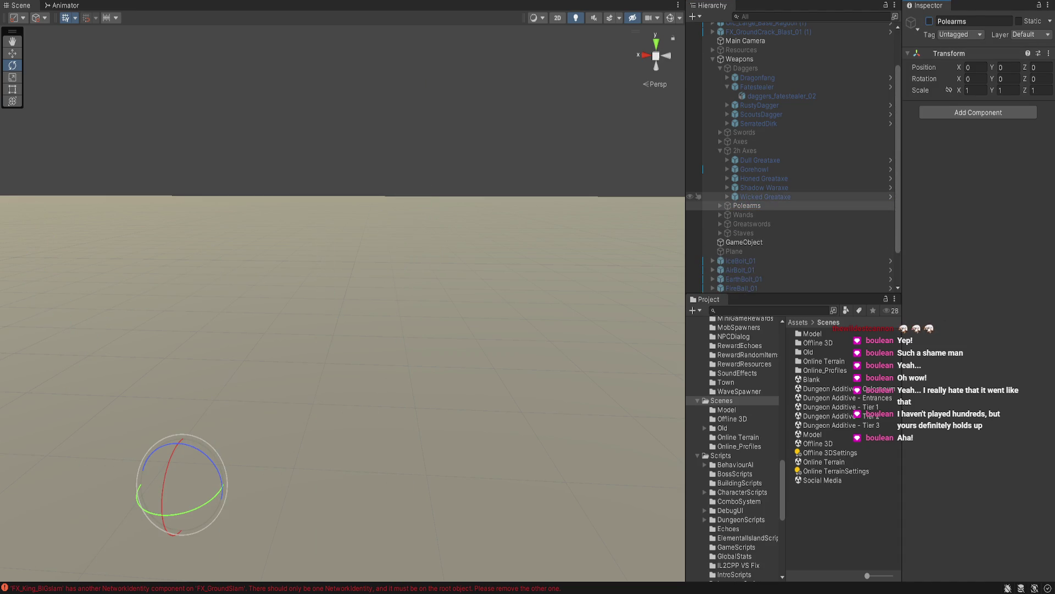
pyautogui.press('Down')
pyautogui.hotkey('alt', 'shift', 'a')
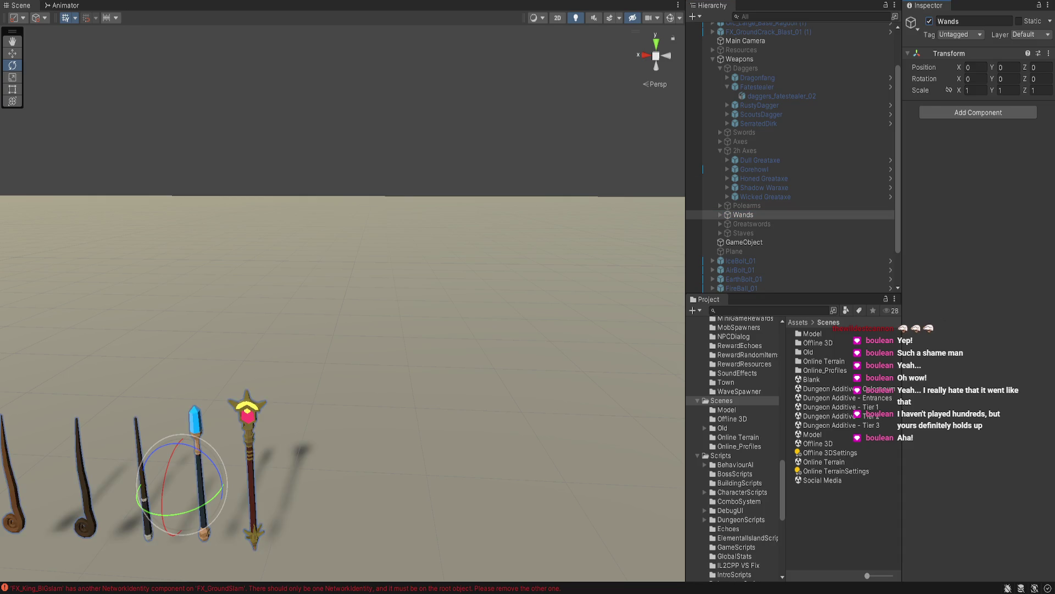
pyautogui.press('f')
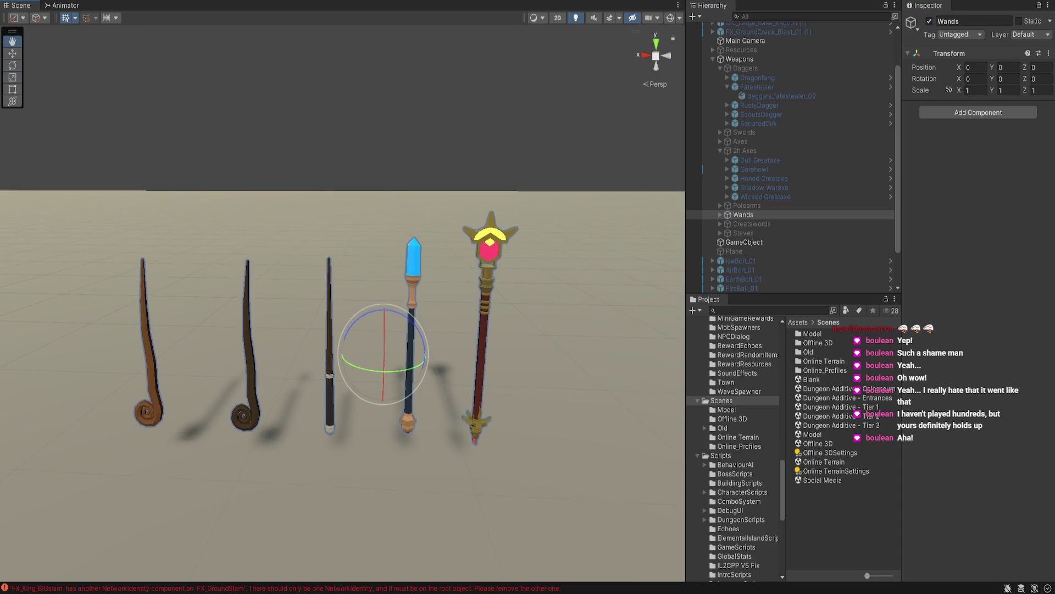
pyautogui.press('e')
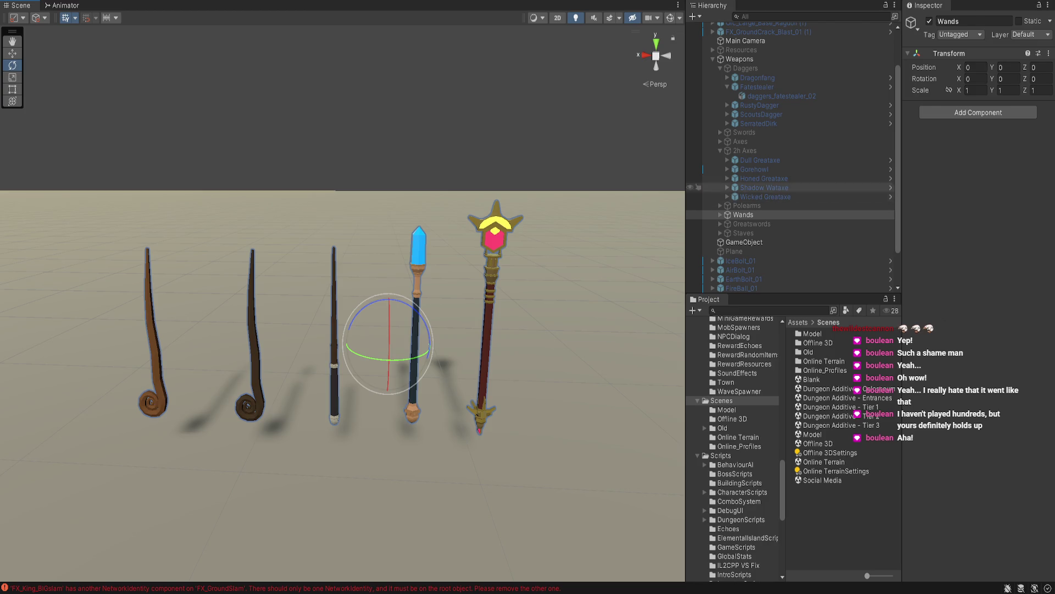
pyautogui.hotkey('alt', 'shift', 'a')
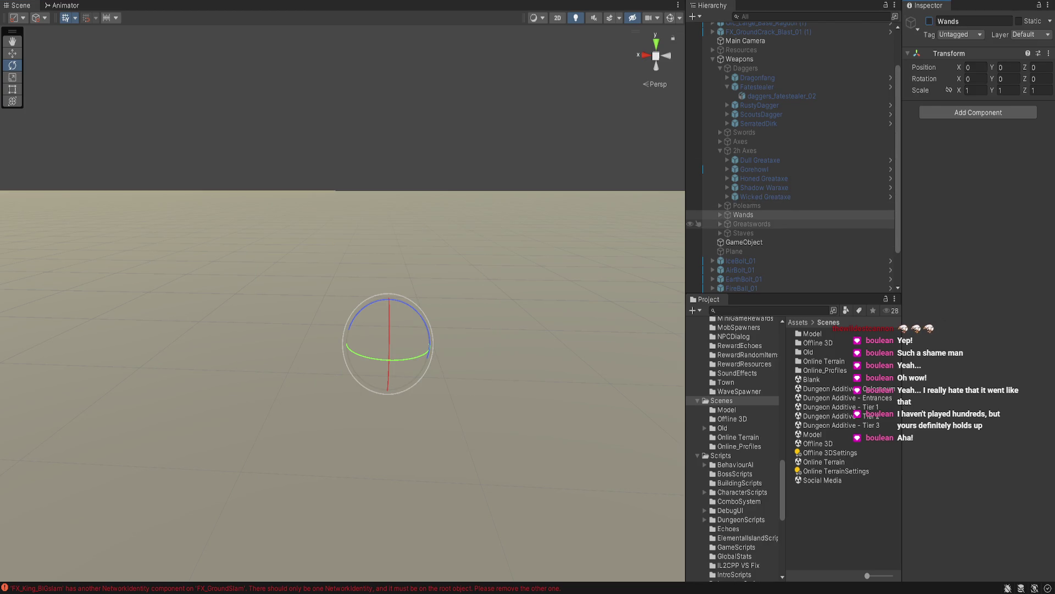
pyautogui.click(752, 223)
pyautogui.hotkey('alt', 'shift', 'a')
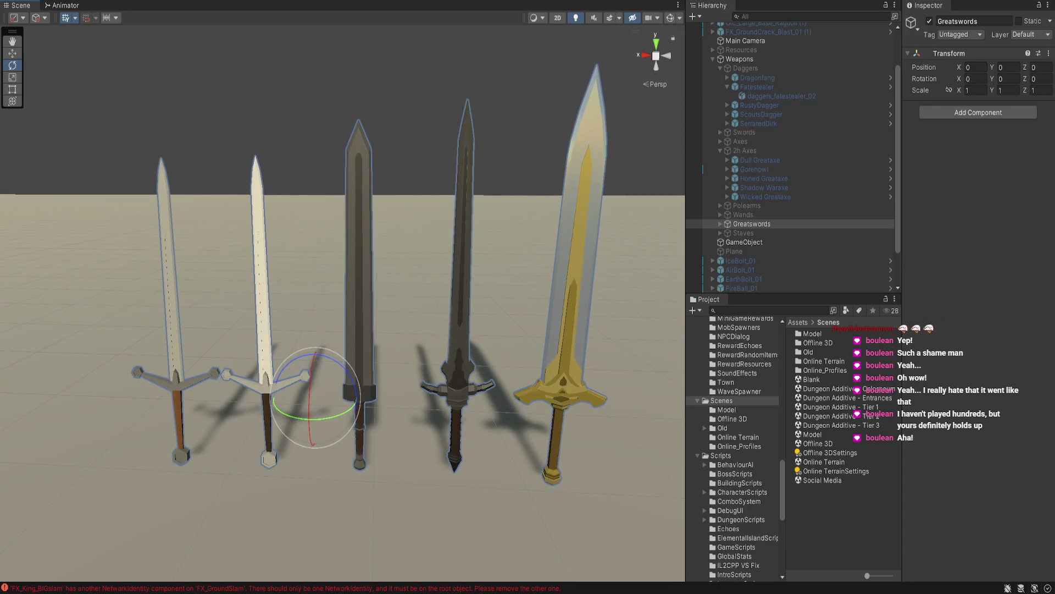
pyautogui.click(359, 247)
pyautogui.click(359, 248)
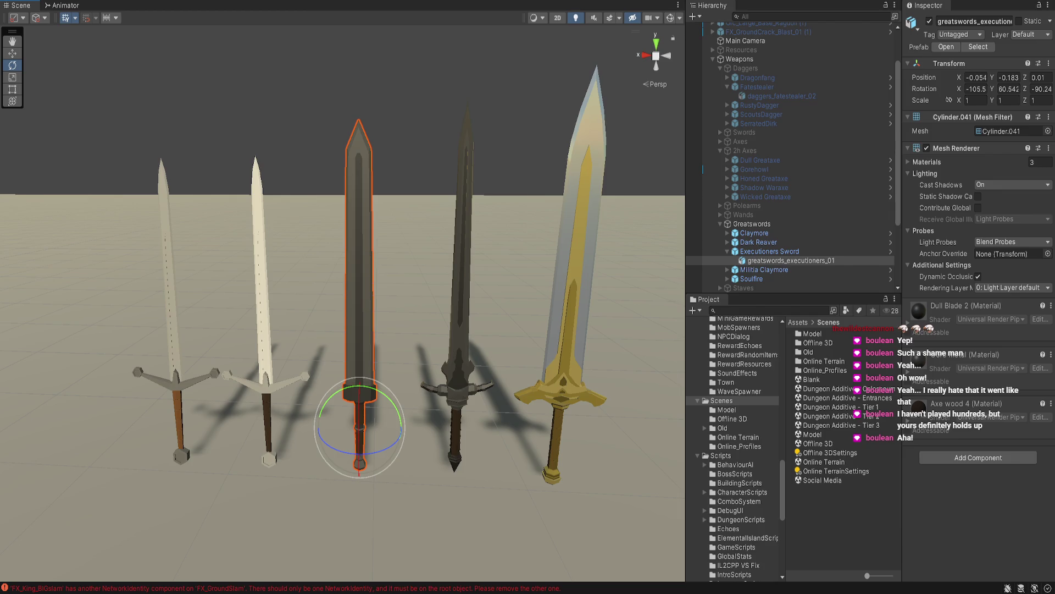
pyautogui.moveTo(352, 275)
pyautogui.mouseDown()
pyautogui.moveTo(418, 286)
pyautogui.moveTo(385, 231)
pyautogui.moveTo(363, 308)
pyautogui.moveTo(418, 275)
pyautogui.mouseUp()
pyautogui.click(445, 275)
pyautogui.scroll(3, 341, 297)
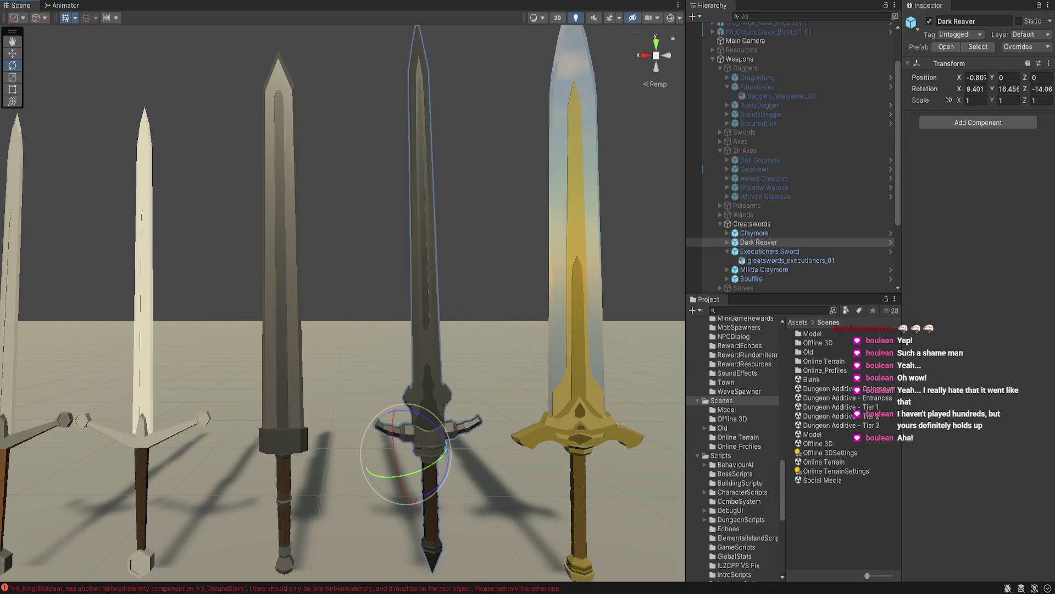
pyautogui.moveTo(341, 297); pyautogui.dragTo(252, 303)
pyautogui.click(291, 330)
pyautogui.click(434, 275)
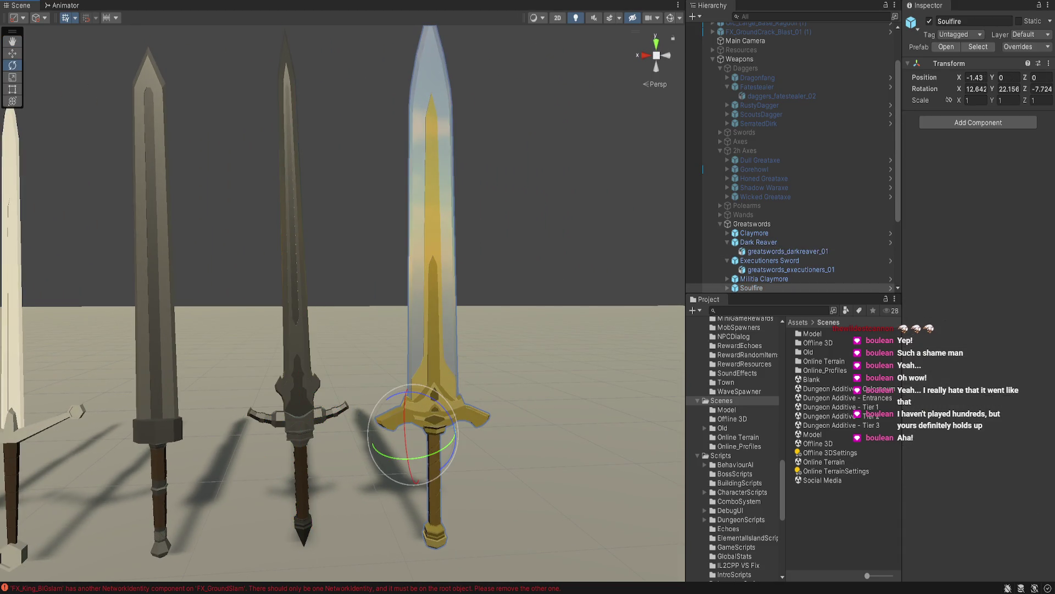
pyautogui.moveTo(434, 275)
pyautogui.mouseDown()
pyautogui.moveTo(230, 274)
pyautogui.moveTo(340, 275)
pyautogui.moveTo(325, 275)
pyautogui.mouseUp()
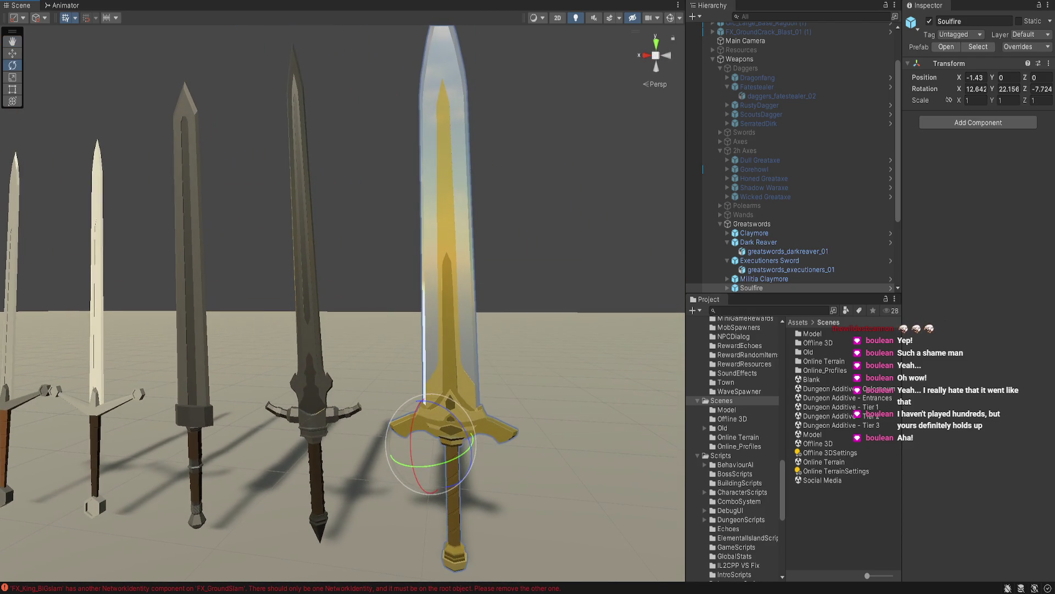
pyautogui.click(752, 224)
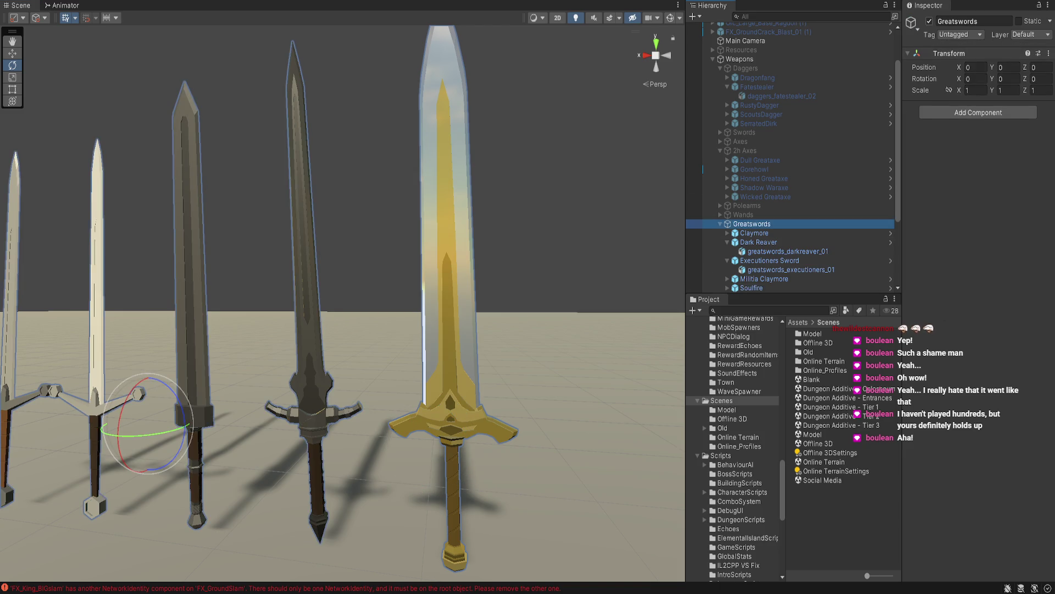
pyautogui.click(929, 21)
pyautogui.scroll(-4, 770, 132)
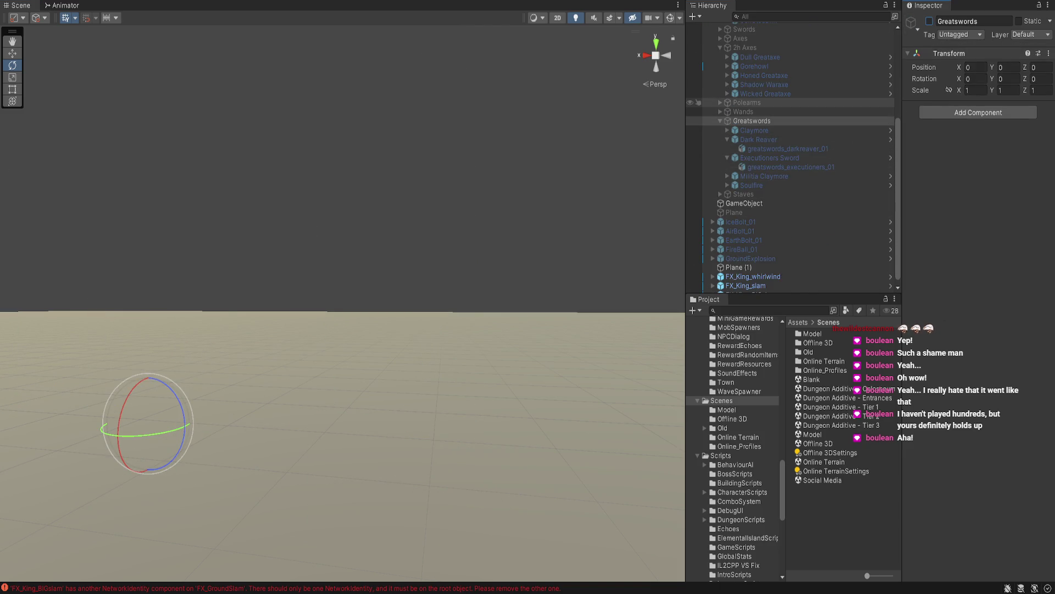
pyautogui.click(720, 121)
pyautogui.click(743, 187)
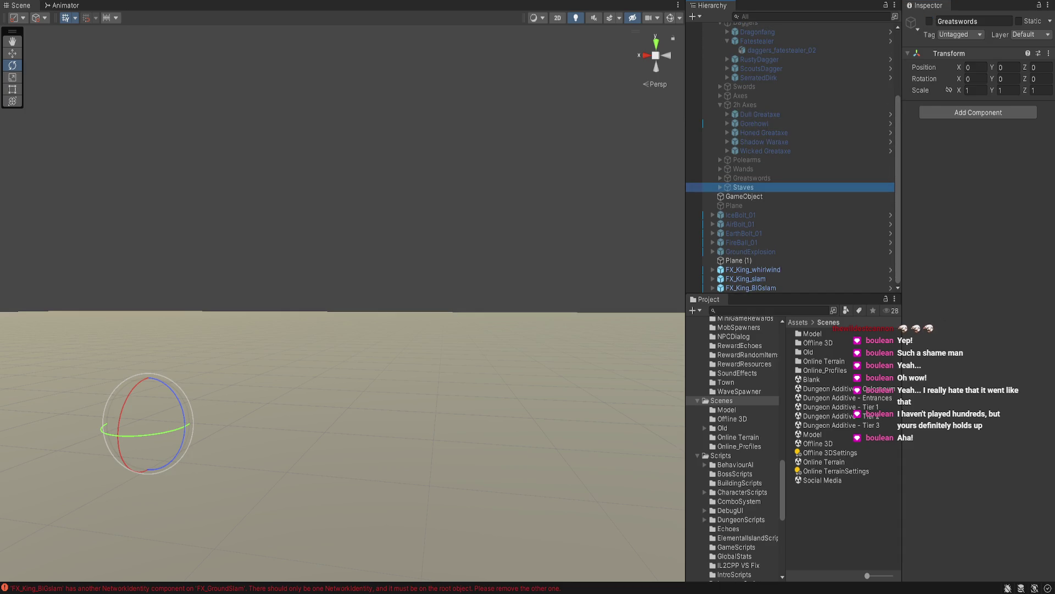
pyautogui.click(929, 21)
pyautogui.press('f')
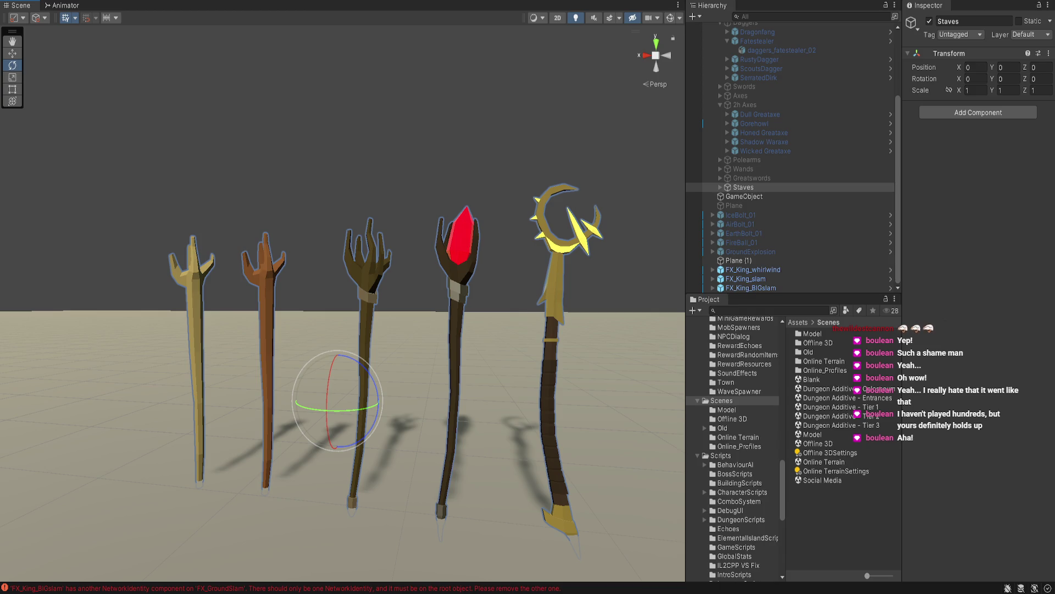
pyautogui.moveTo(440, 330)
pyautogui.mouseDown()
pyautogui.moveTo(440, 385)
pyautogui.moveTo(440, 318)
pyautogui.mouseUp()
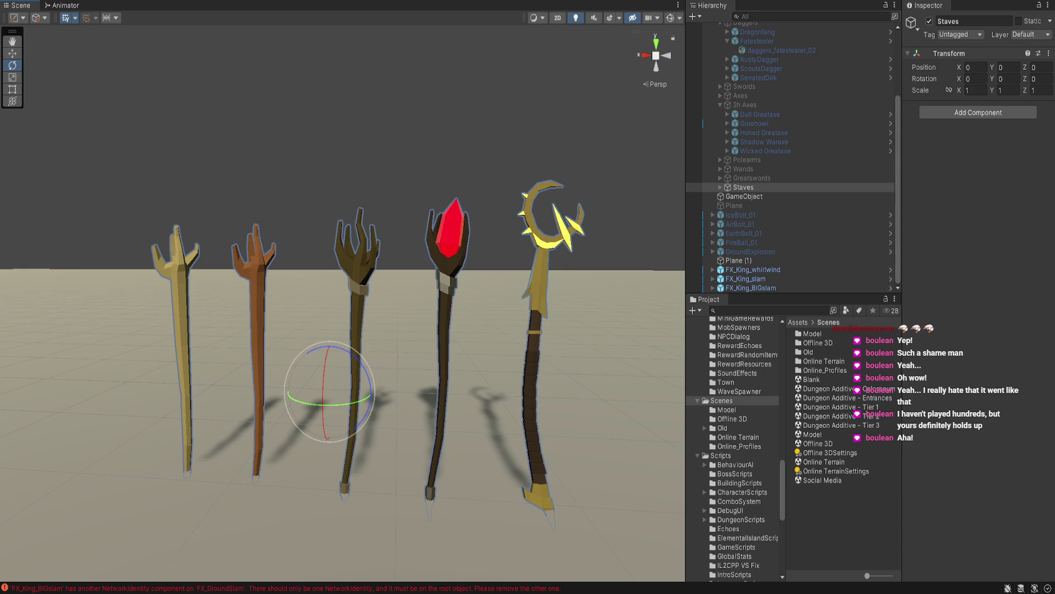
pyautogui.click(930, 21)
pyautogui.scroll(5, 792, 165)
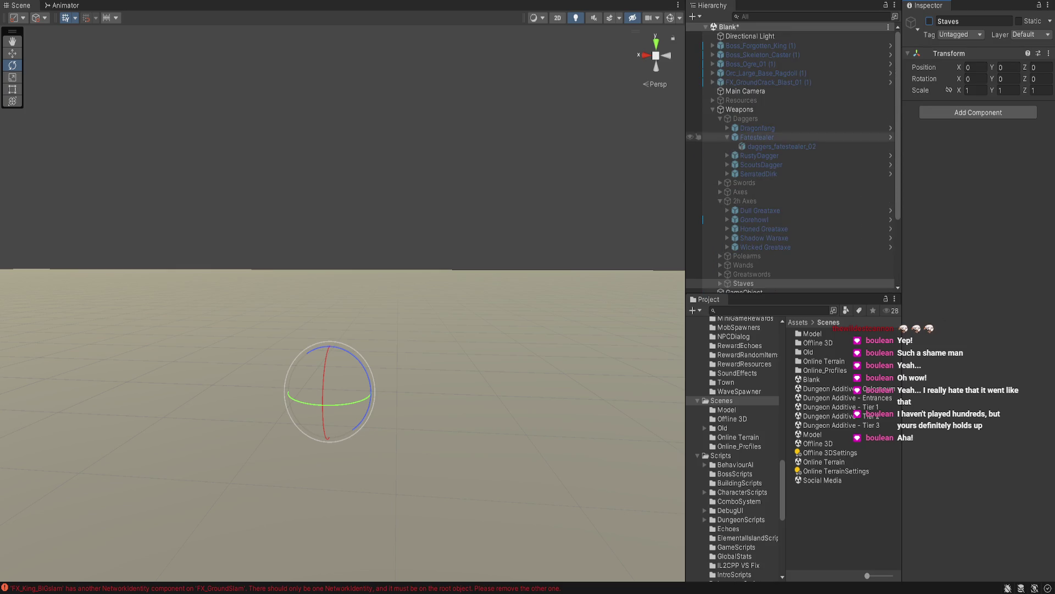
# Collapse the Weapons group and reactivate Boss_Forgotten_King (1)
pyautogui.click(713, 109)
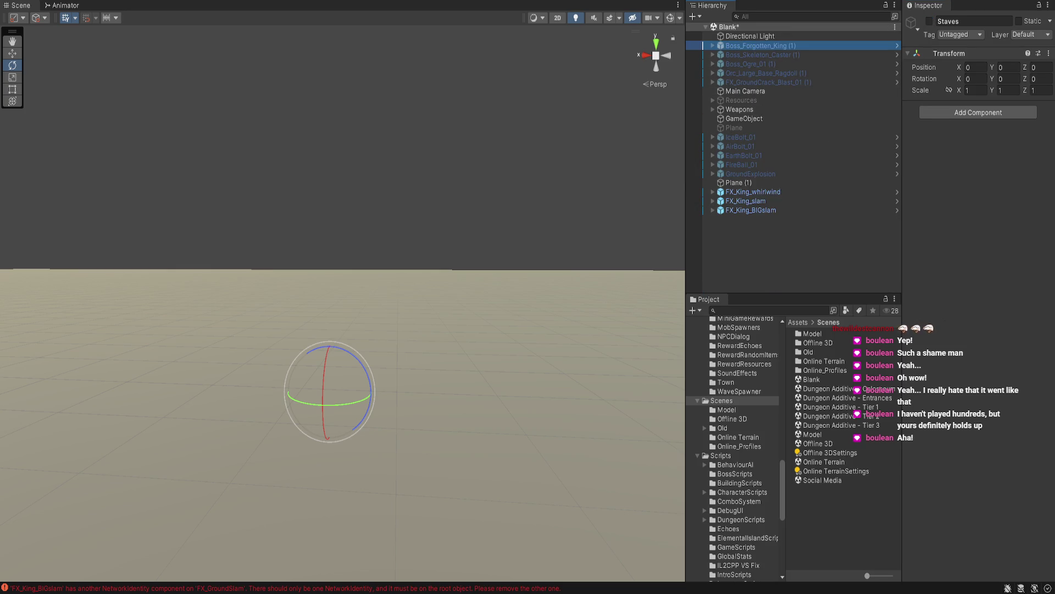
pyautogui.click(756, 45)
pyautogui.click(929, 21)
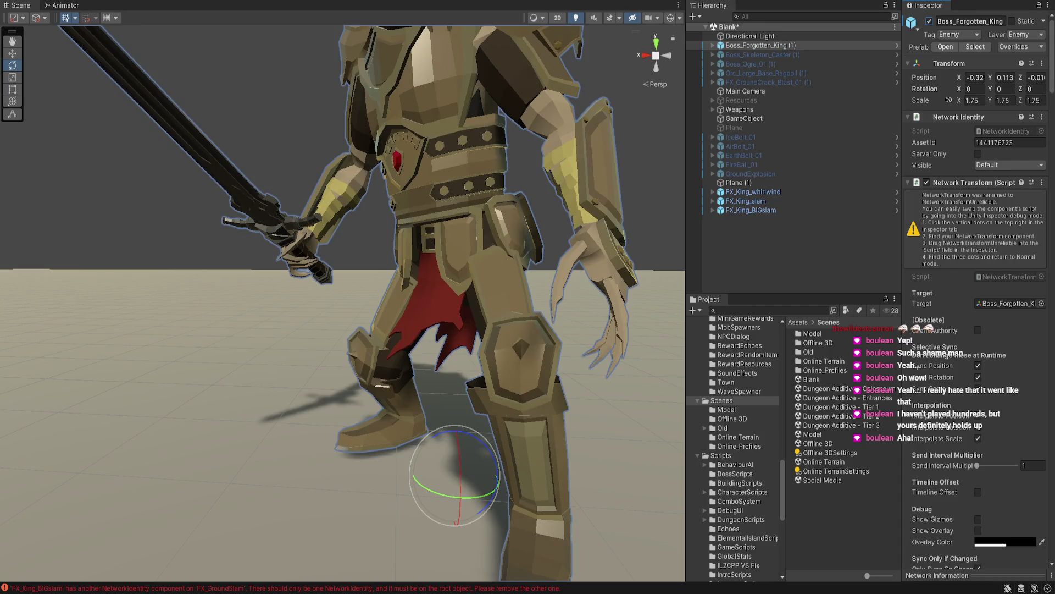
pyautogui.scroll(-3, 343, 302)
# Orbit to a frontal view of the king and select his left shoulder pad
pyautogui.press('e')
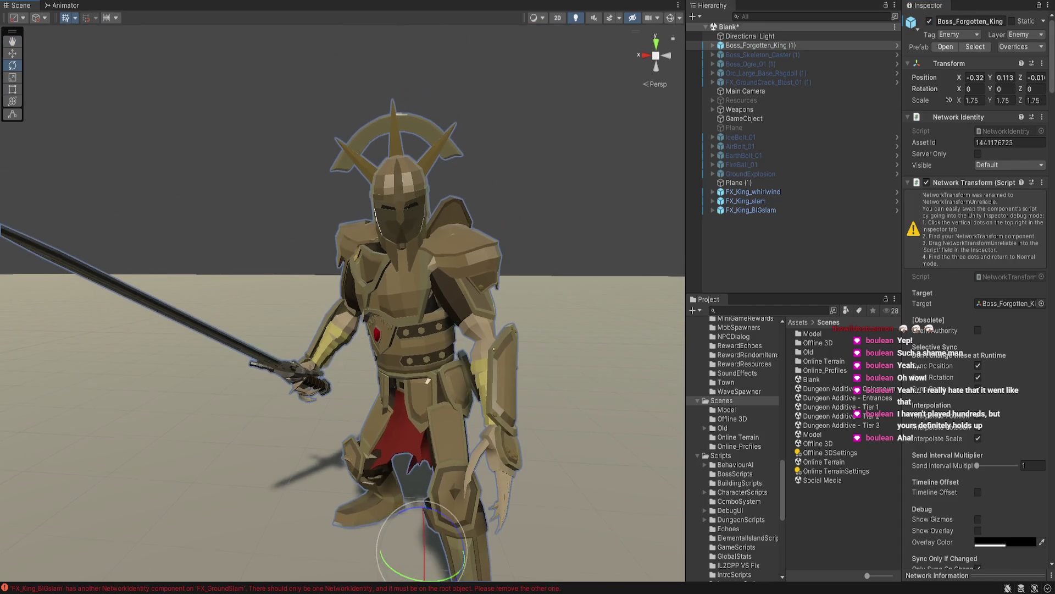
pyautogui.moveTo(352, 275)
pyautogui.keyDown('alt'); pyautogui.mouseDown()
pyautogui.moveTo(384, 280)
pyautogui.moveTo(379, 341)
pyautogui.moveTo(423, 376)
pyautogui.moveTo(374, 338)
pyautogui.moveTo(536, 340)
pyautogui.mouseUp(); pyautogui.keyUp('alt')
pyautogui.moveTo(394, 214)
pyautogui.keyDown('alt'); pyautogui.mouseDown()
pyautogui.moveTo(378, 347)
pyautogui.moveTo(397, 216)
pyautogui.moveTo(341, 139)
pyautogui.mouseUp(); pyautogui.keyUp('alt')
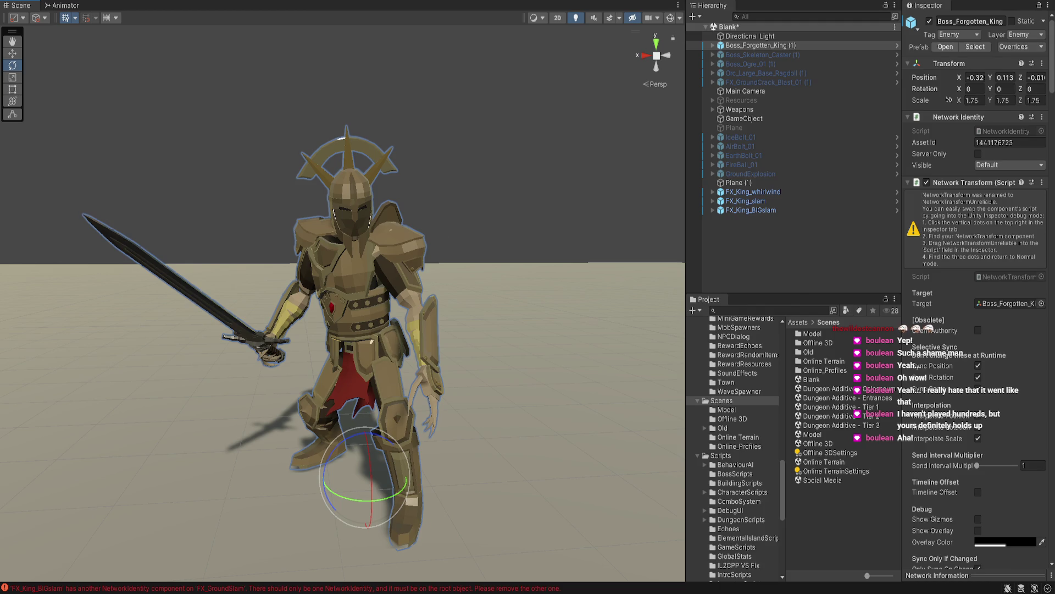
pyautogui.click(393, 240)
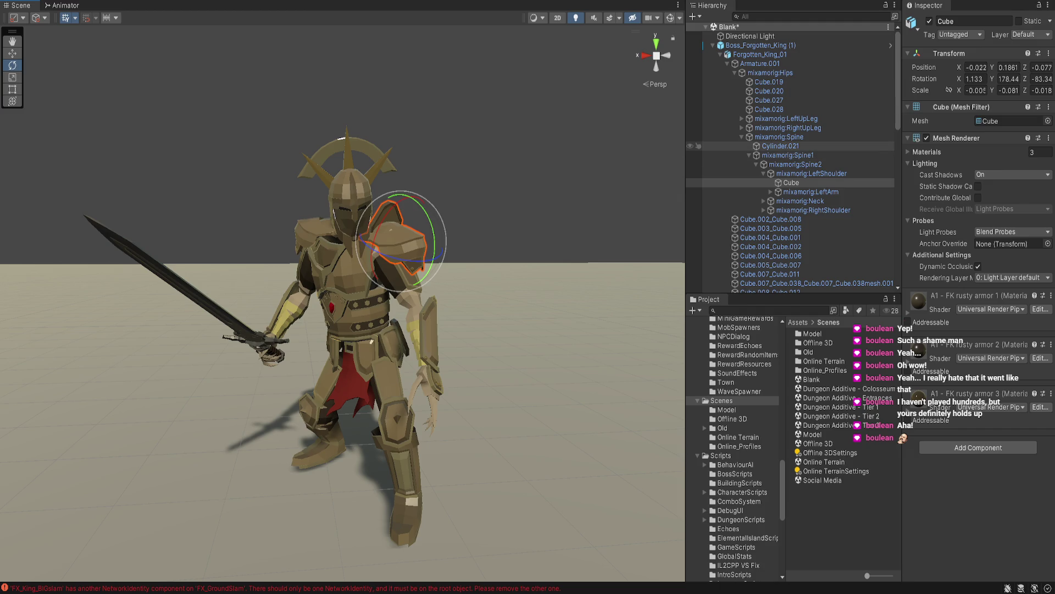
pyautogui.click(781, 145)
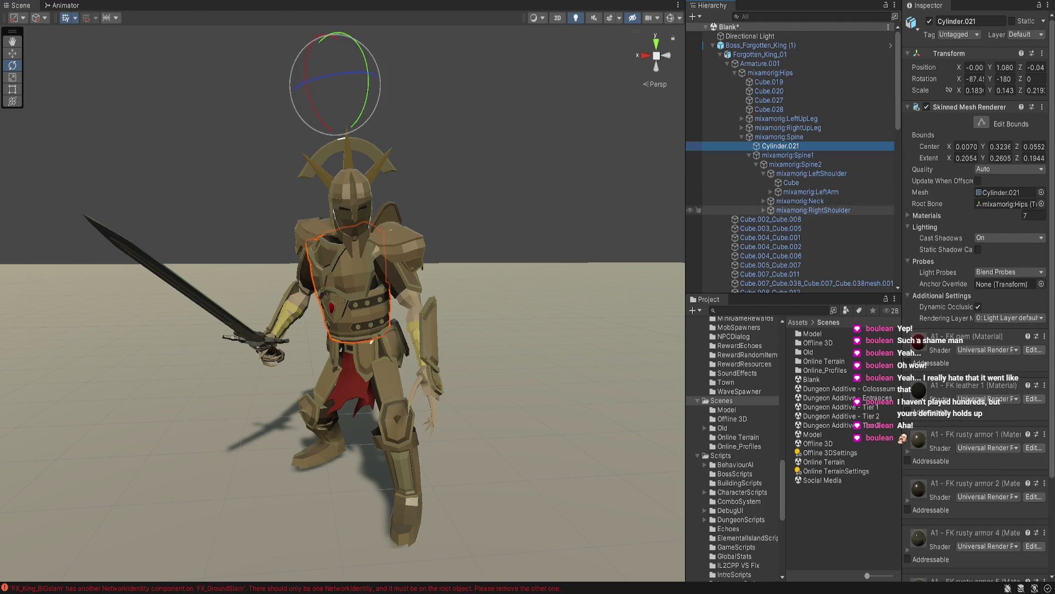
pyautogui.click(800, 201)
pyautogui.click(813, 210)
pyautogui.click(929, 21)
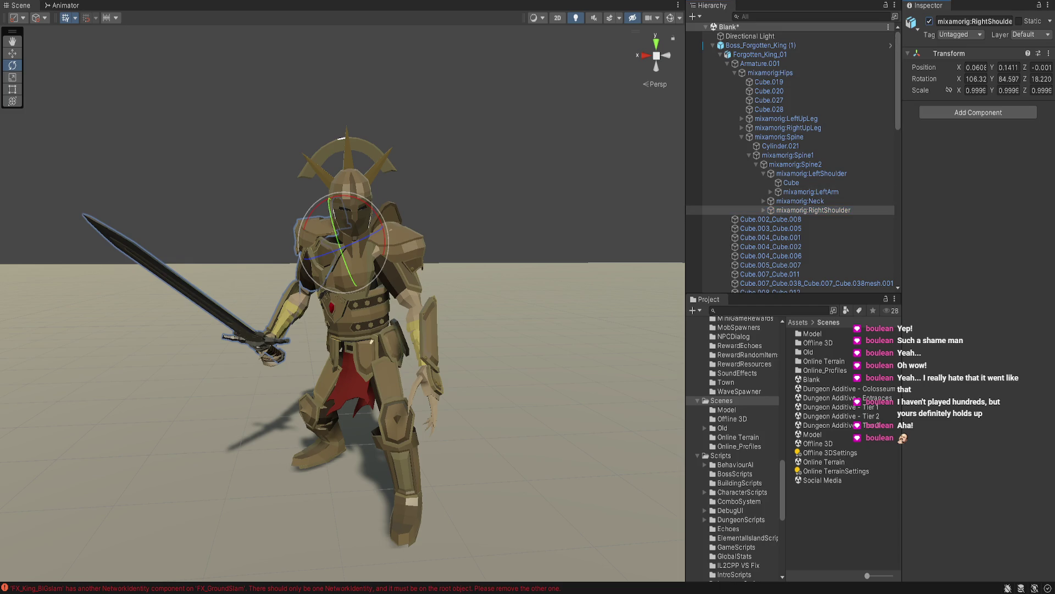
pyautogui.click(929, 21)
pyautogui.click(929, 20)
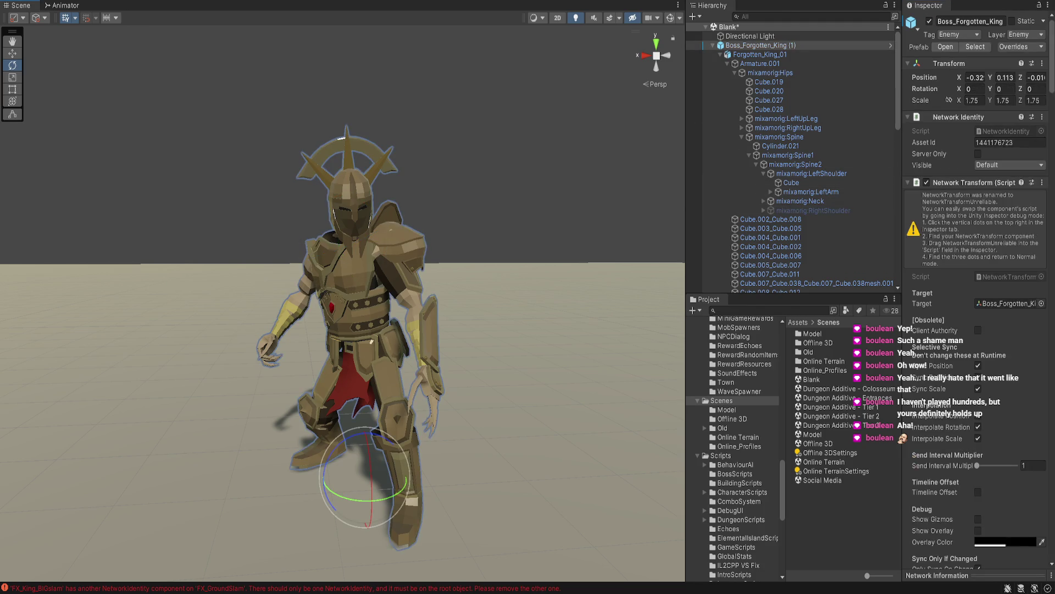
pyautogui.click(791, 182)
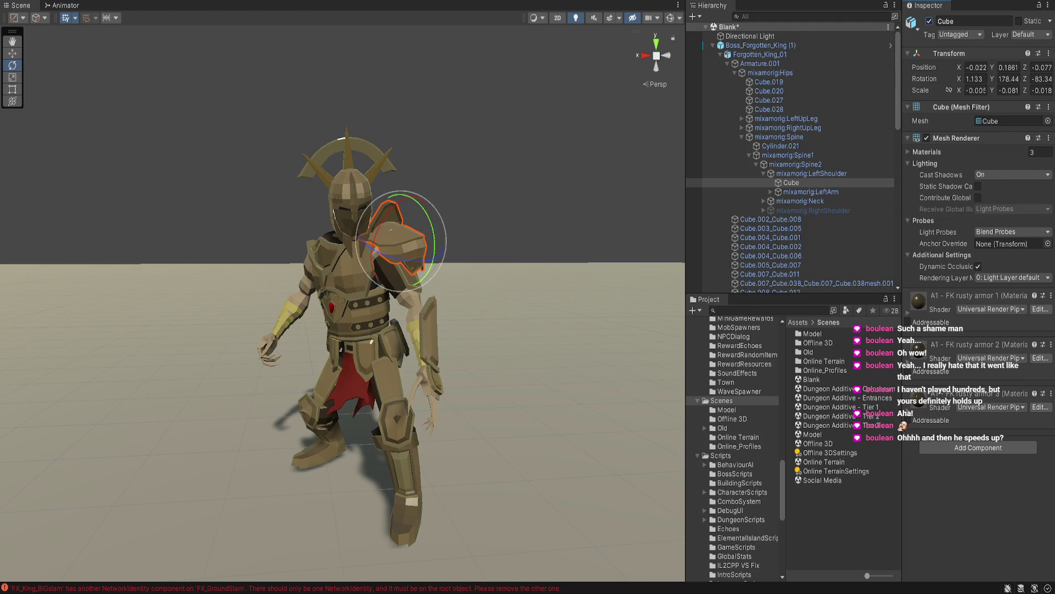
pyautogui.click(929, 21)
pyautogui.click(378, 489)
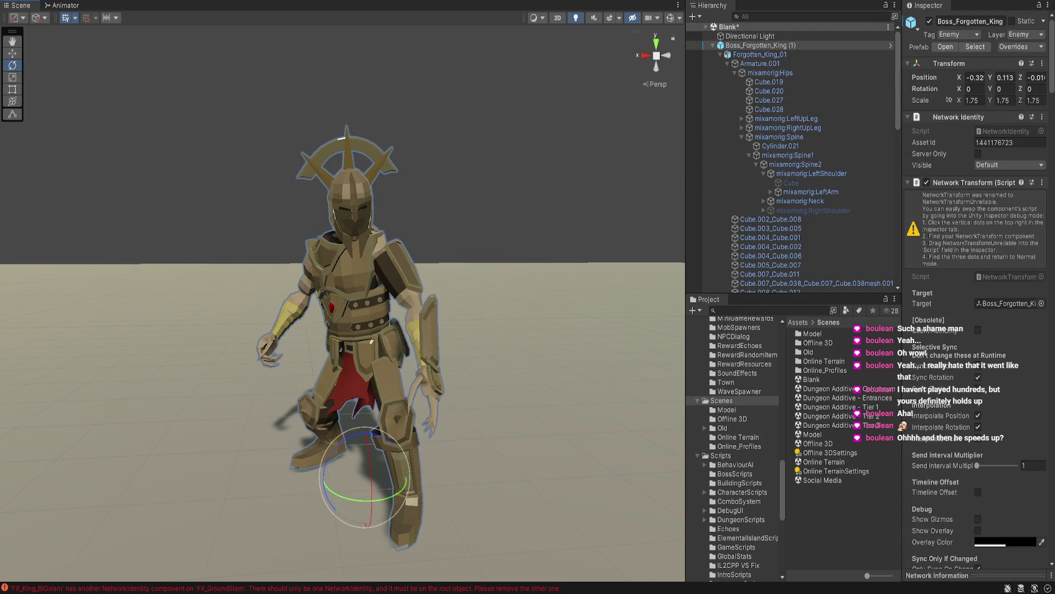
pyautogui.click(349, 187)
pyautogui.click(929, 21)
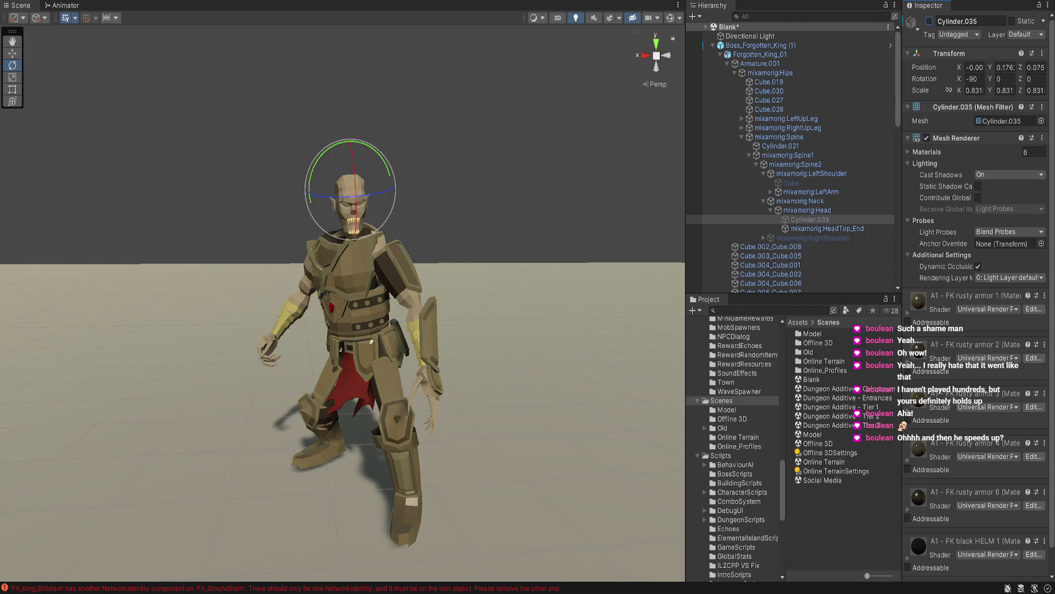
pyautogui.press('alt')
pyautogui.hotkey('alt', 'shift', 'a')
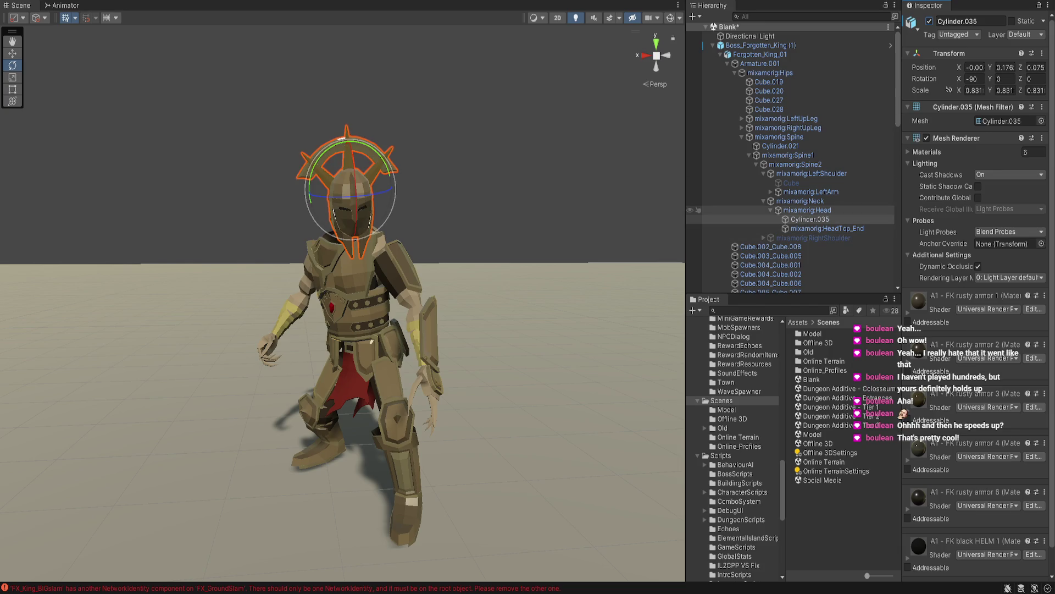
pyautogui.press('Up')
pyautogui.press('Up')
pyautogui.press('Up')
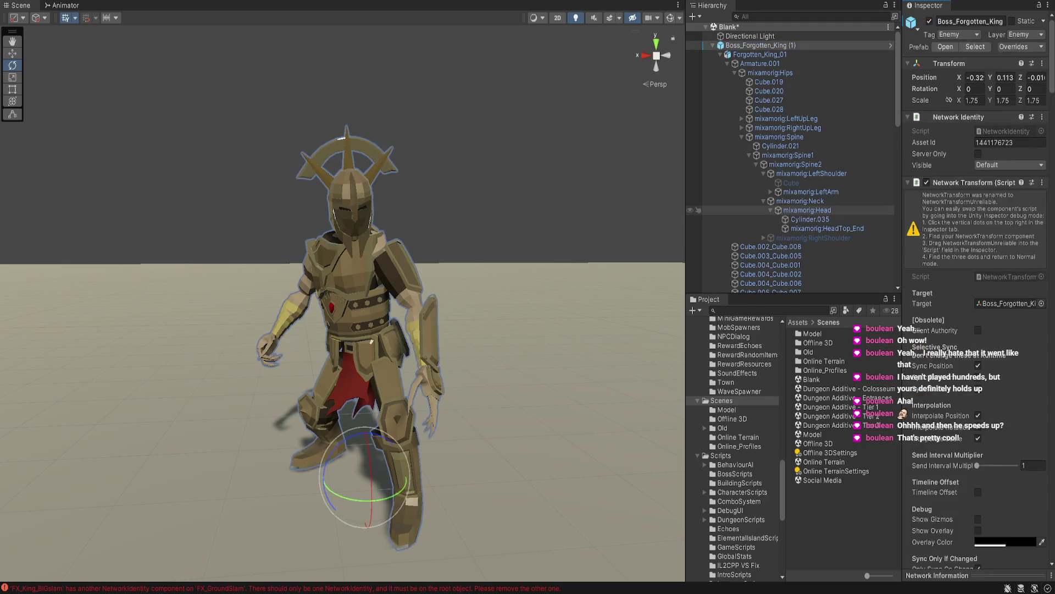
pyautogui.hotkey('alt', 'shift', 'a')
pyautogui.press('Down')
pyautogui.press('Down')
pyautogui.press('Down')
pyautogui.hotkey('alt', 'shift', 'a')
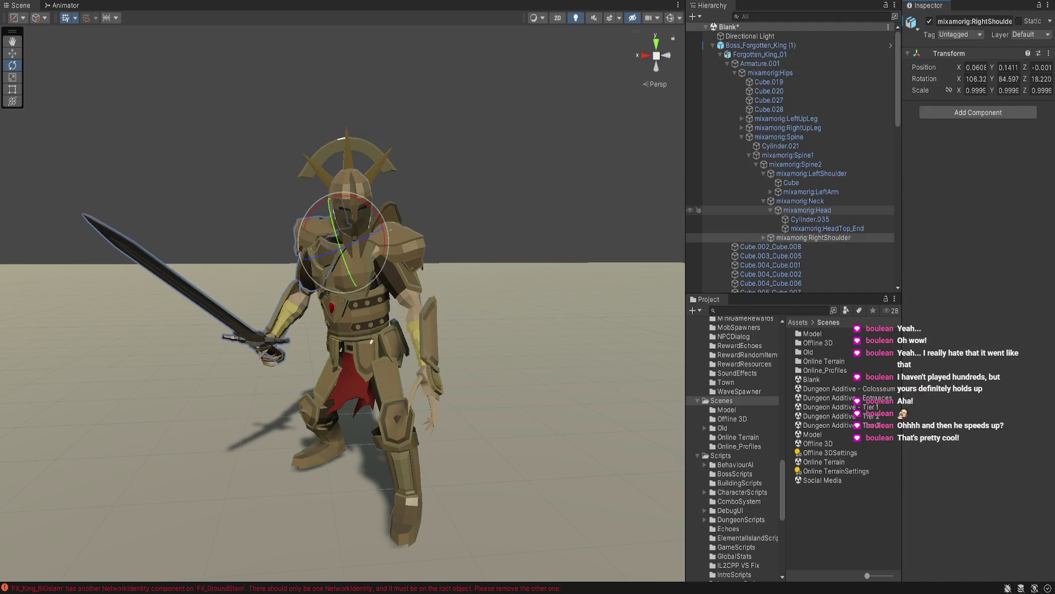
pyautogui.hotkey('alt', 'shift', 'a')
pyautogui.hotkey('alt', 'shift', 'a')
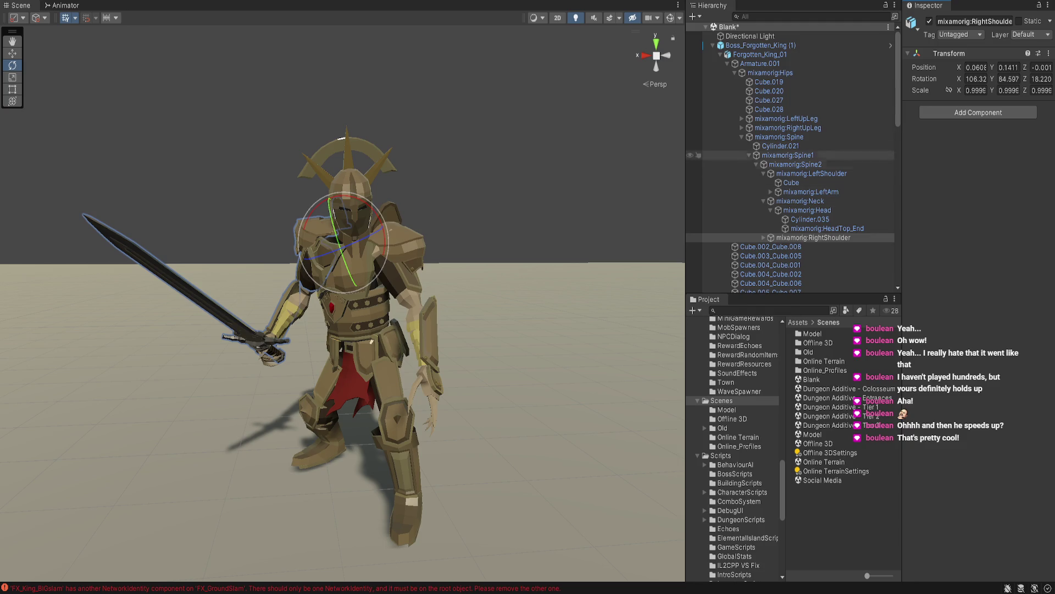
pyautogui.click(759, 45)
# Review the boss script in a widened Inspector and expand the Armor Pieces list
pyautogui.scroll(-15, 978, 286)
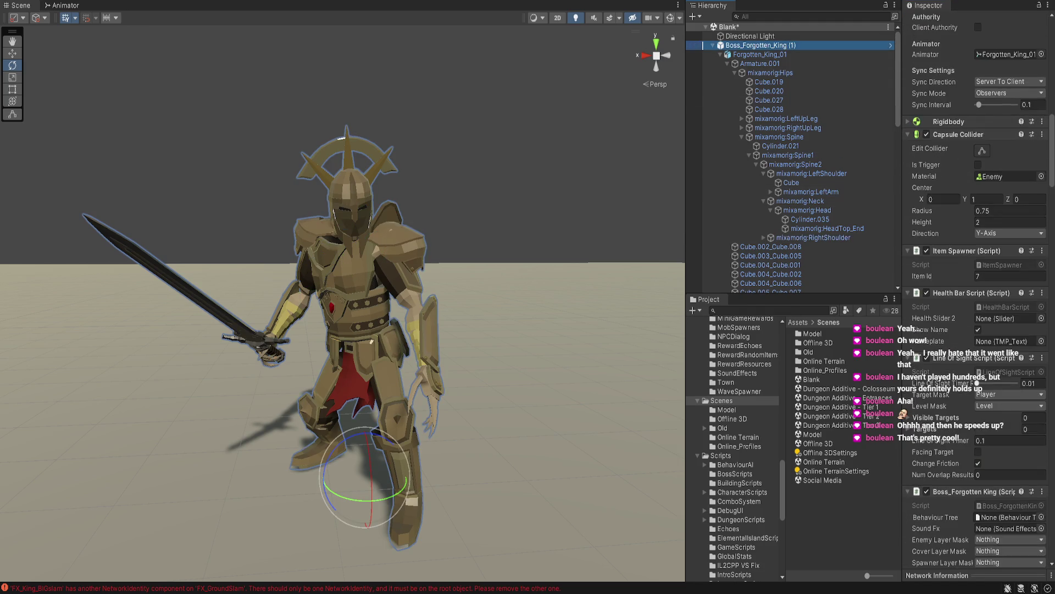
pyautogui.scroll(-20, 978, 297)
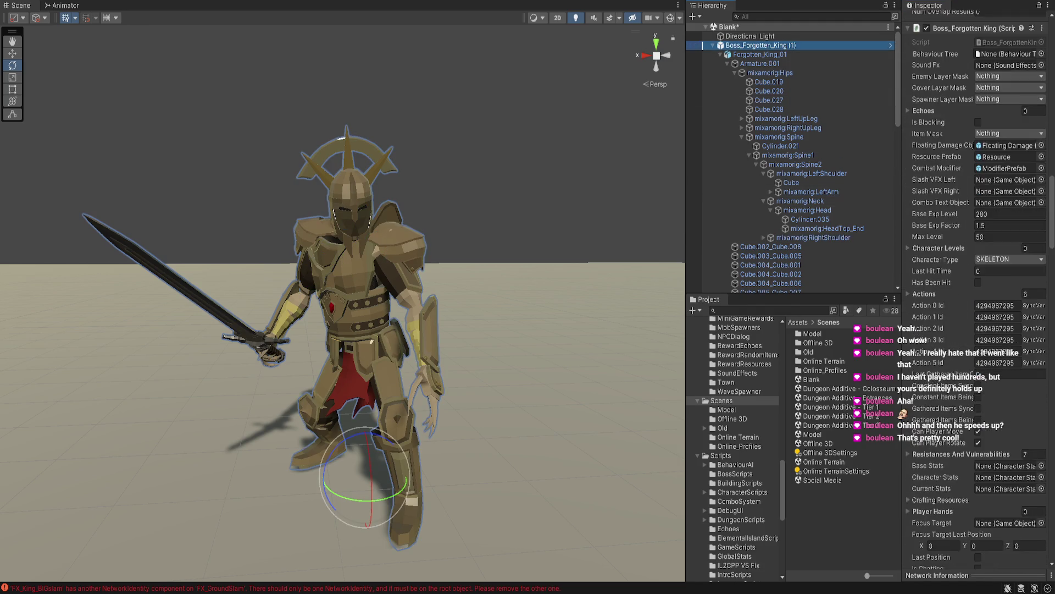
pyautogui.scroll(-15, 979, 297)
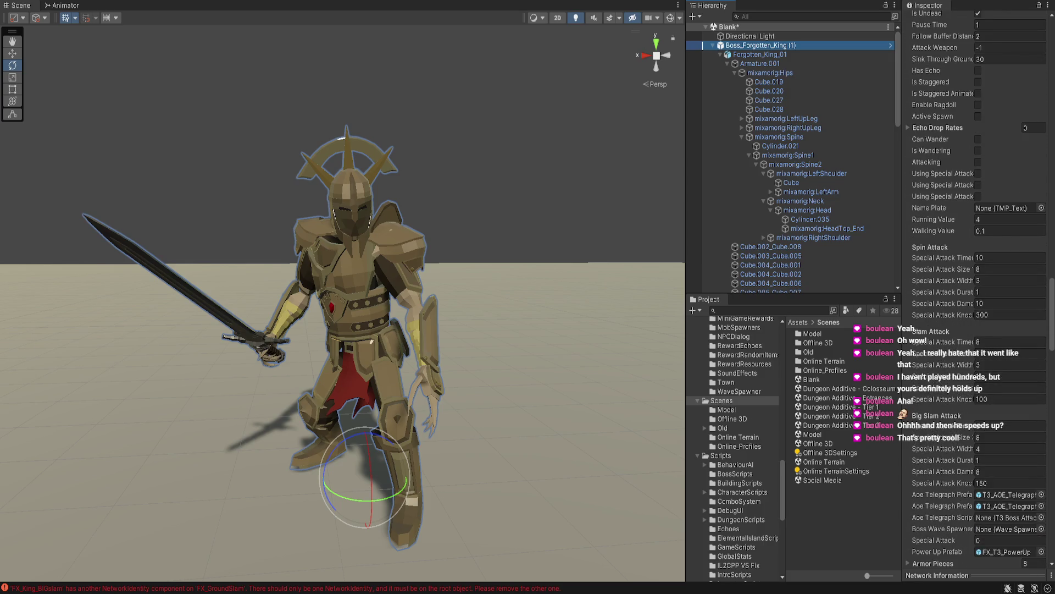
pyautogui.scroll(-3, 978, 297)
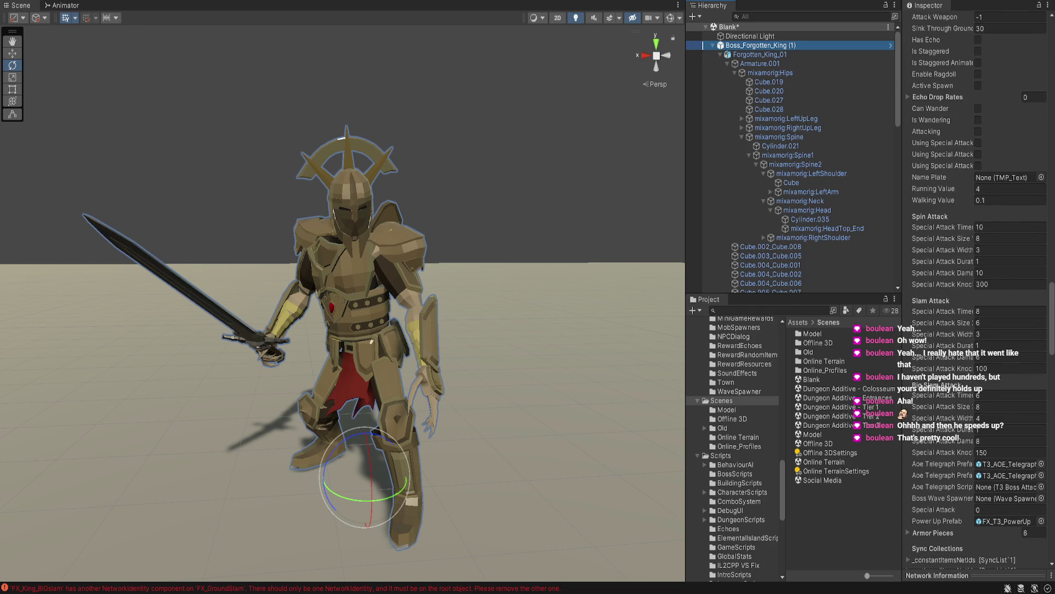
pyautogui.moveTo(902, 165); pyautogui.dragTo(886, 164)
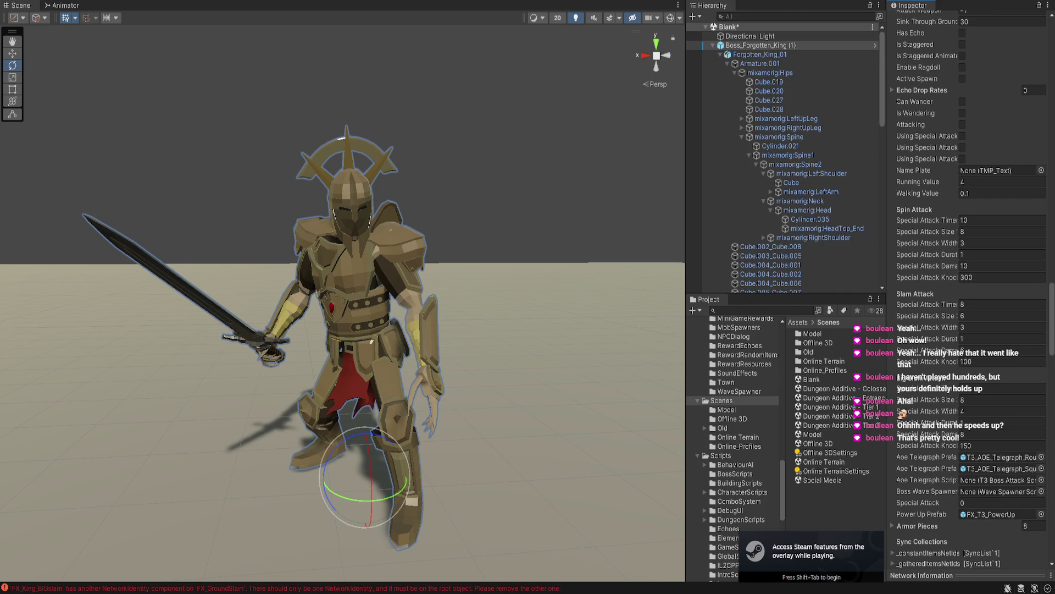
pyautogui.scroll(-5, 968, 297)
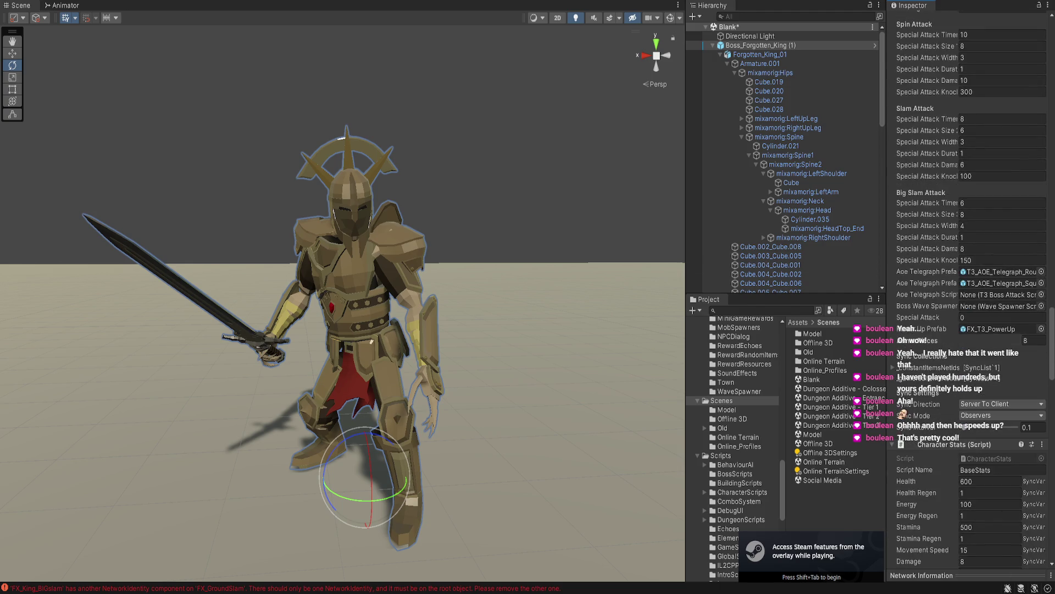
pyautogui.click(893, 340)
pyautogui.scroll(-3, 968, 297)
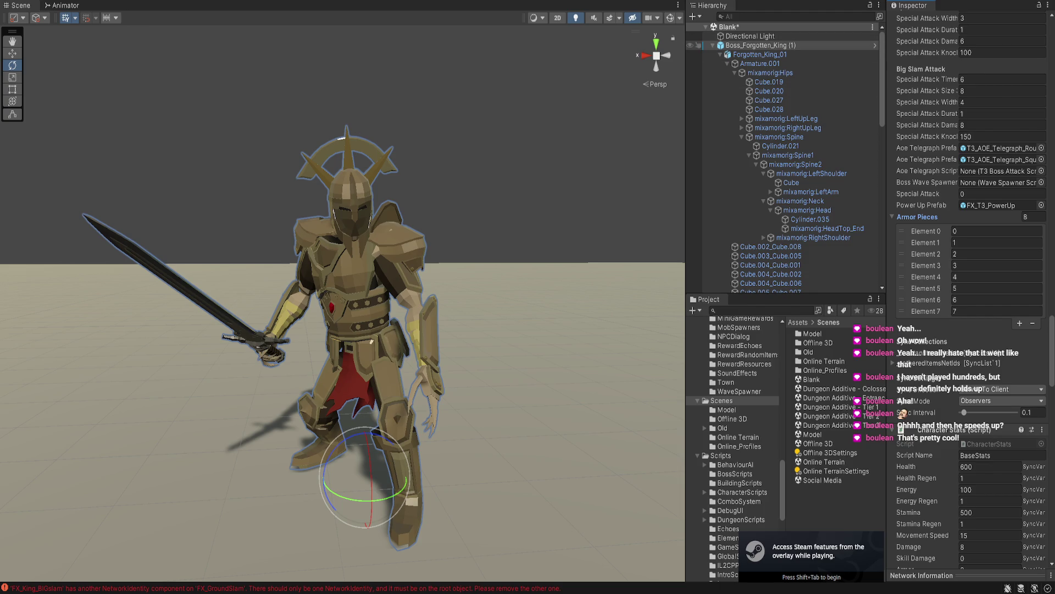
# Collapse Boss_Forgotten_King (1) in the Hierarchy and deactivate it
pyautogui.click(713, 45)
pyautogui.scroll(15, 967, 297)
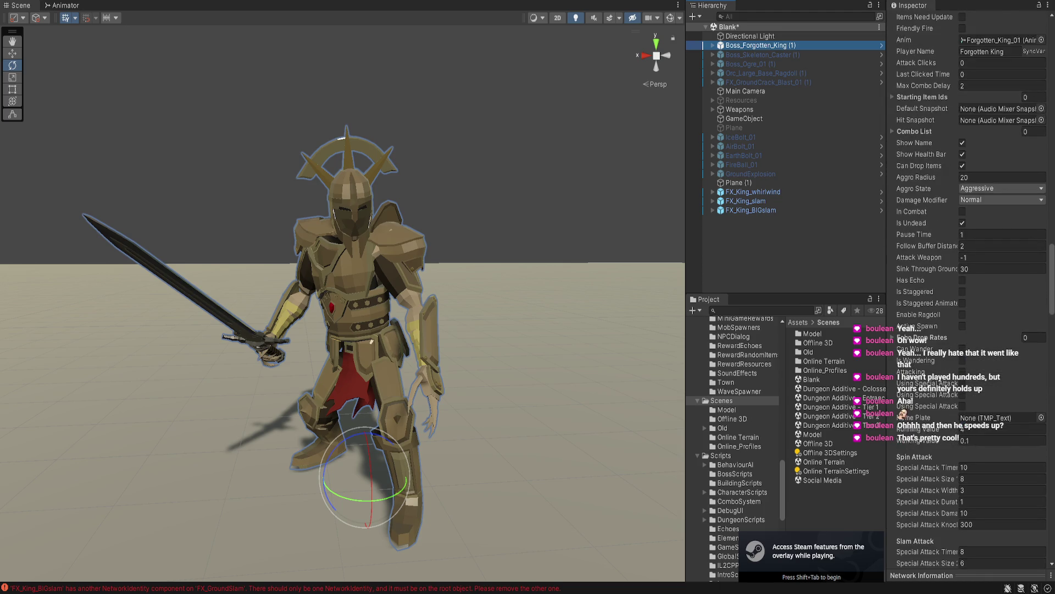
pyautogui.scroll(5, 968, 297)
pyautogui.click(915, 21)
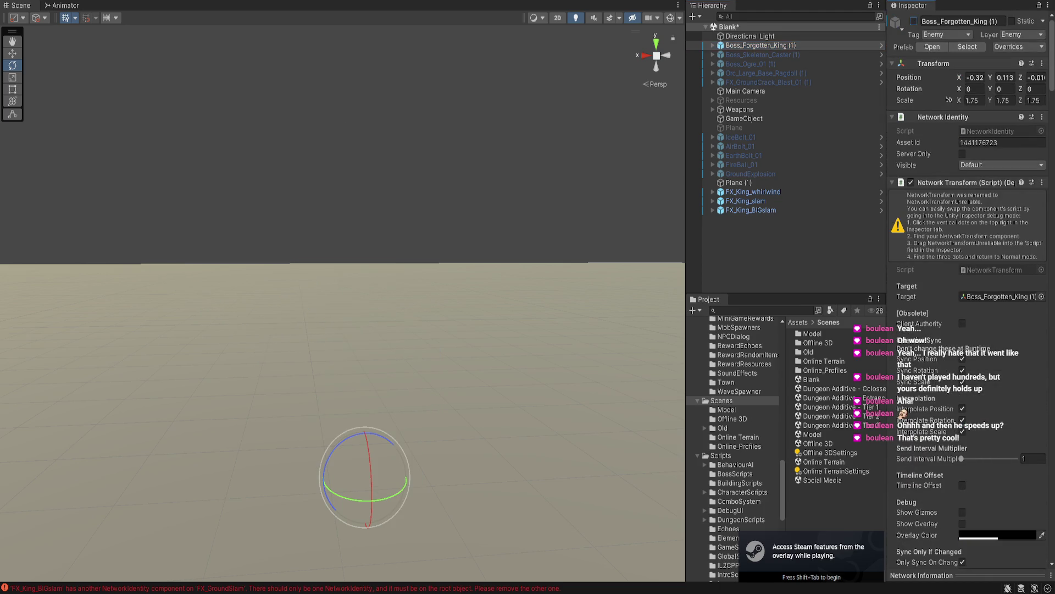
# Briefly activate the Skeleton Caster boss, orbit around it, then hide it again
pyautogui.click(763, 54)
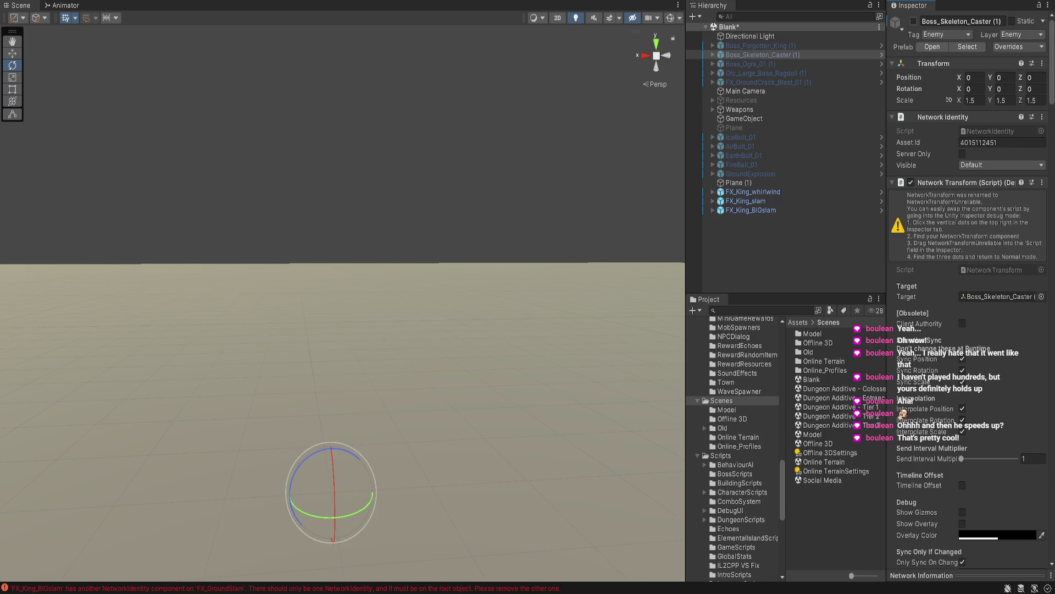
pyautogui.click(914, 21)
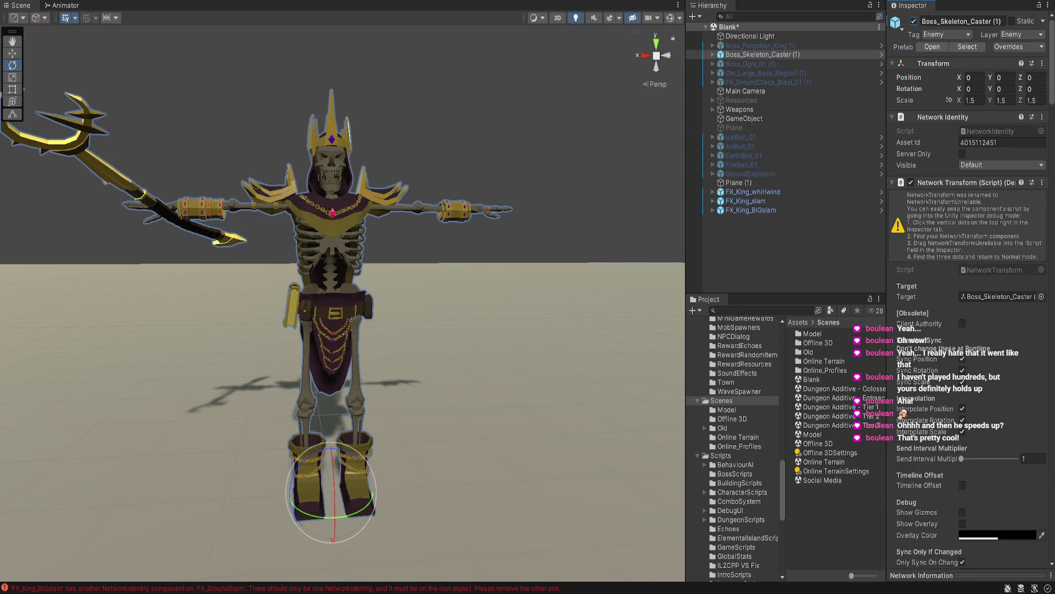
pyautogui.moveTo(329, 275)
pyautogui.mouseDown()
pyautogui.moveTo(286, 275)
pyautogui.moveTo(264, 248)
pyautogui.moveTo(291, 236)
pyautogui.moveTo(264, 241)
pyautogui.mouseUp()
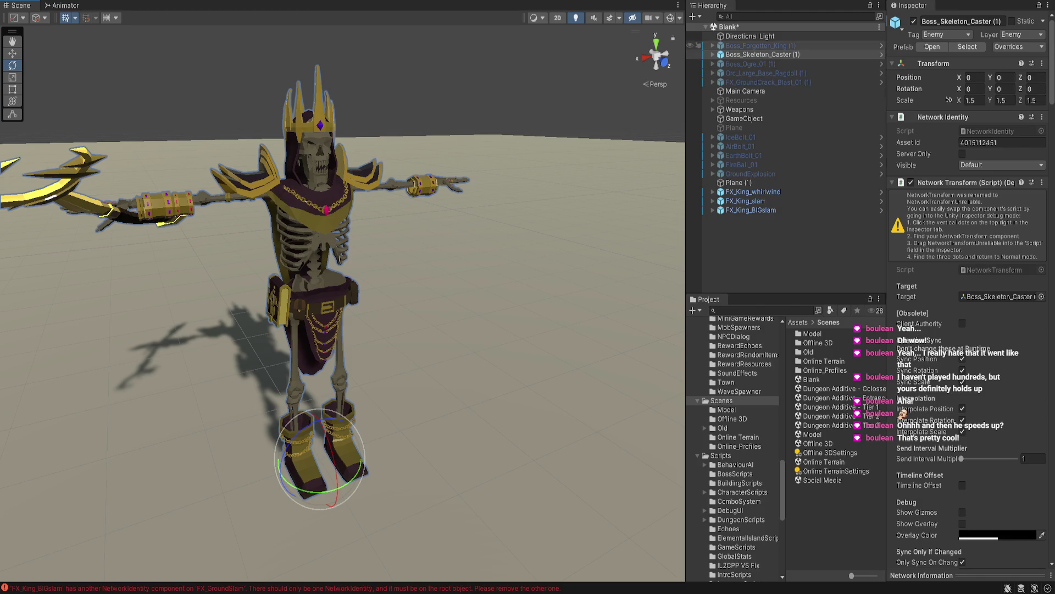
pyautogui.click(915, 22)
# Show and frame the Boss_Ogre_01 (1) ogre, deactivate it, then activate Orc_Large_Base_Ragdoll (1)
pyautogui.click(751, 64)
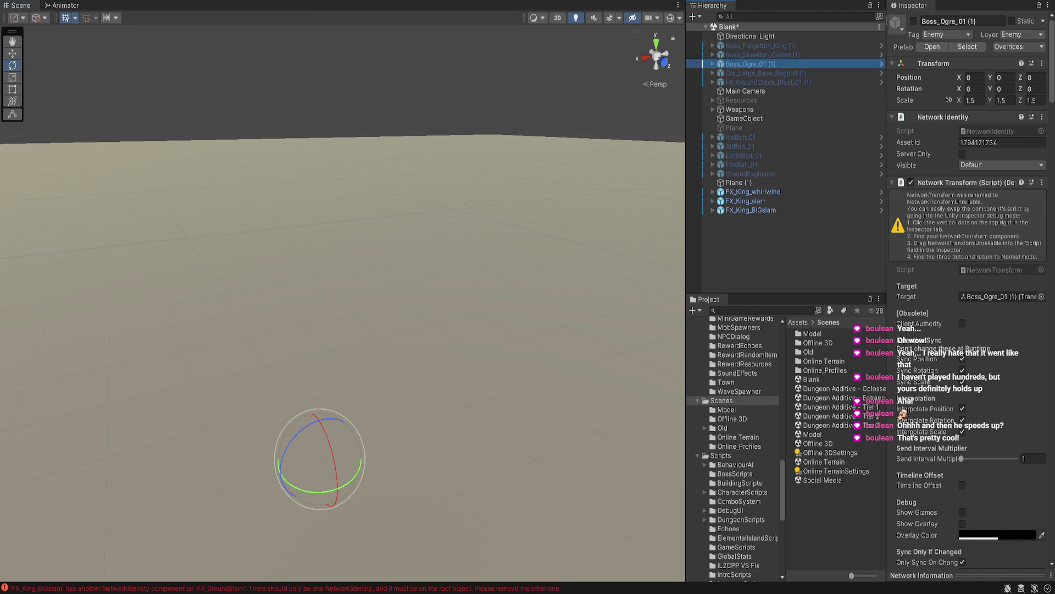
pyautogui.click(914, 21)
pyautogui.press('f')
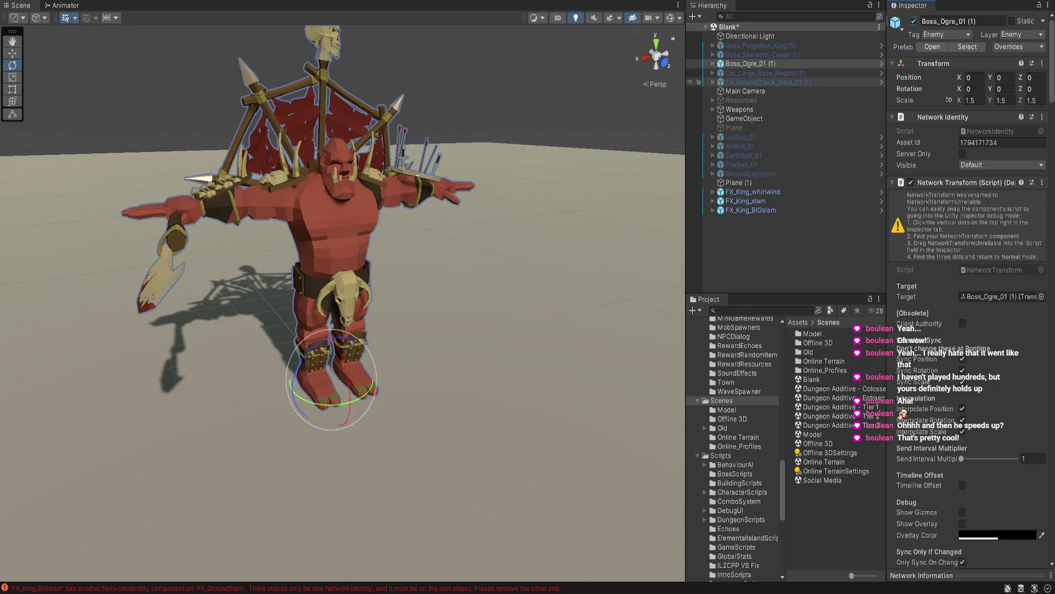
pyautogui.click(914, 21)
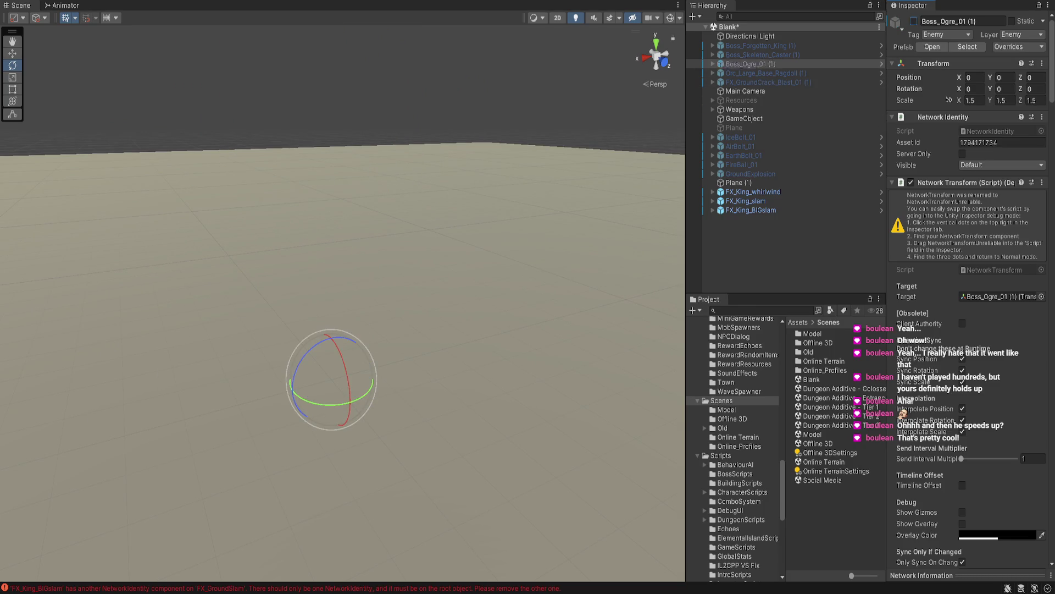
pyautogui.click(766, 74)
pyautogui.click(915, 21)
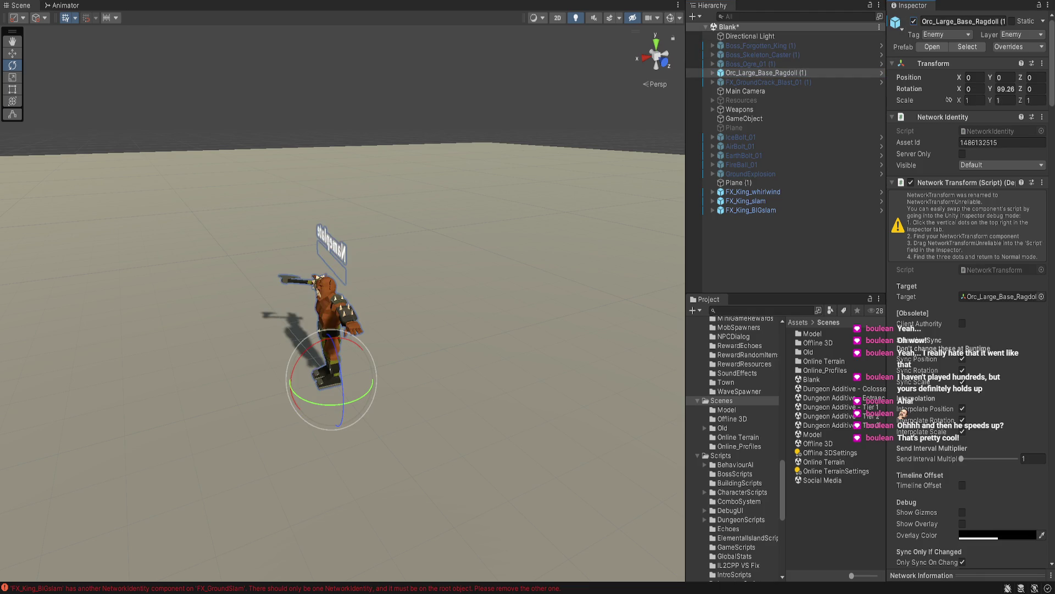
# Toggle the orc off and back on, then view FX_GroundCrack_Blast_01 (1)'s particle settings
pyautogui.click(914, 21)
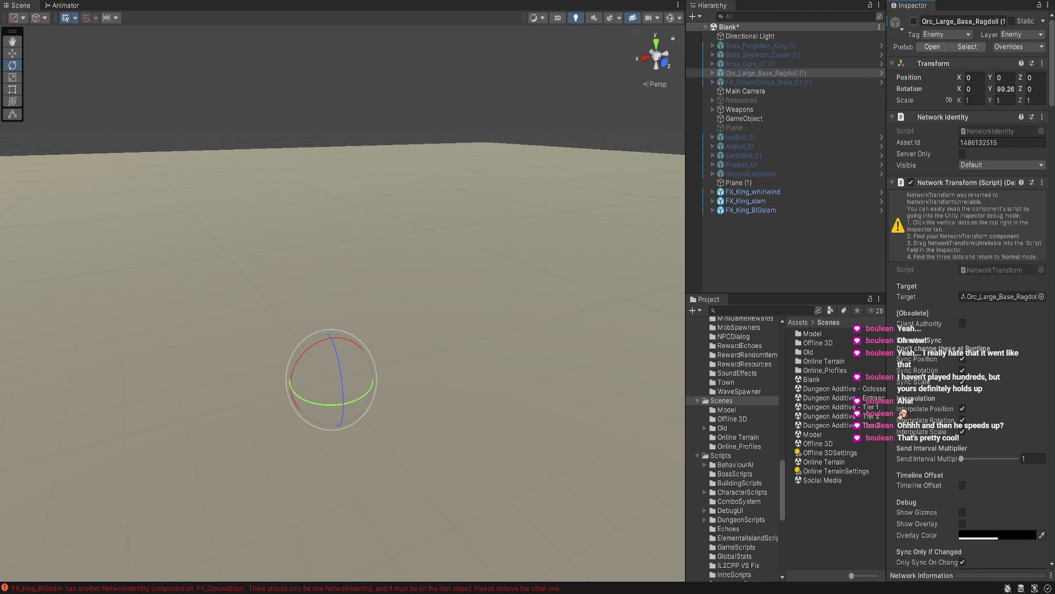
pyautogui.click(915, 22)
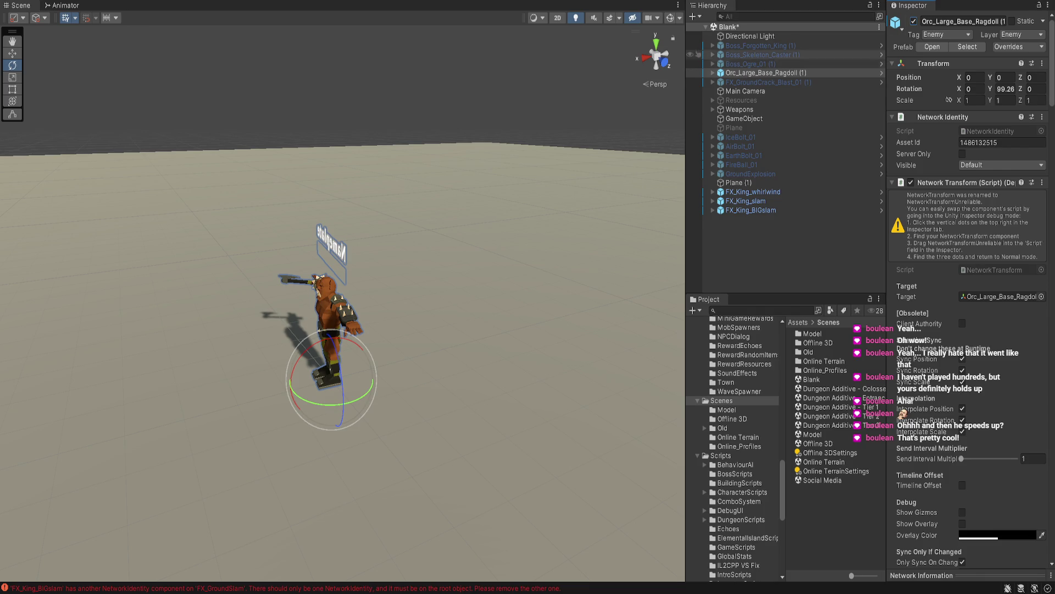
pyautogui.click(769, 82)
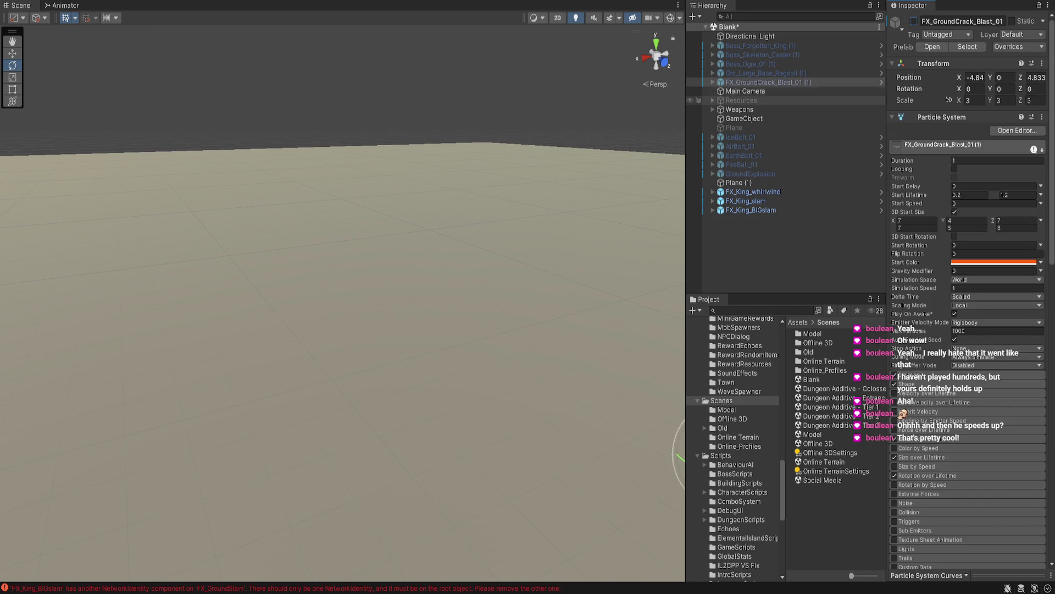
# Briefly show the Resources logs, crystals, ingots and ore, hide them, then preview FX_King_whirlwind
pyautogui.click(741, 100)
pyautogui.click(913, 21)
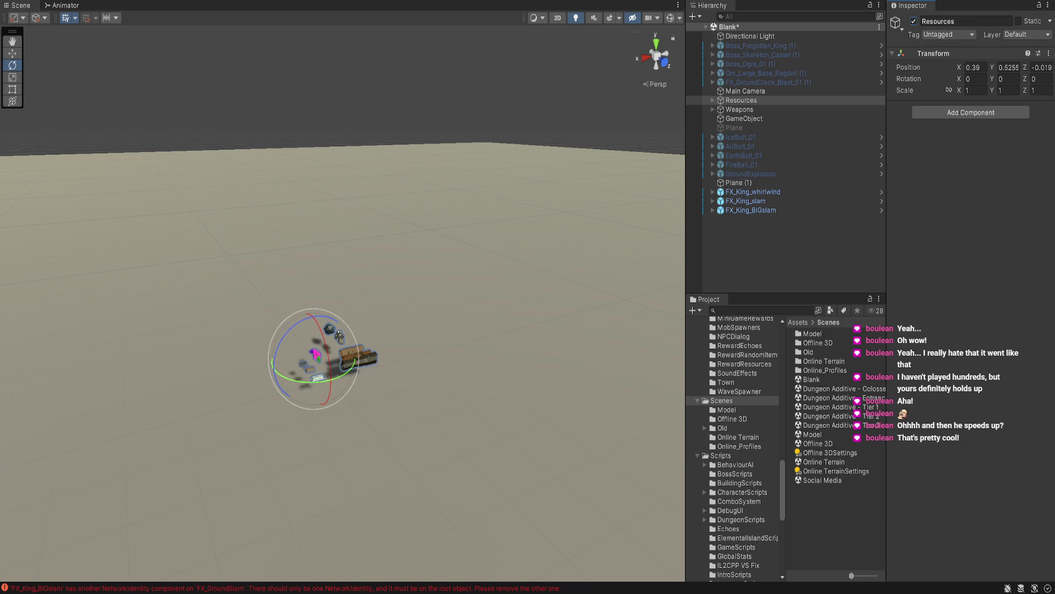
pyautogui.moveTo(351, 275); pyautogui.dragTo(308, 300)
pyautogui.click(741, 100)
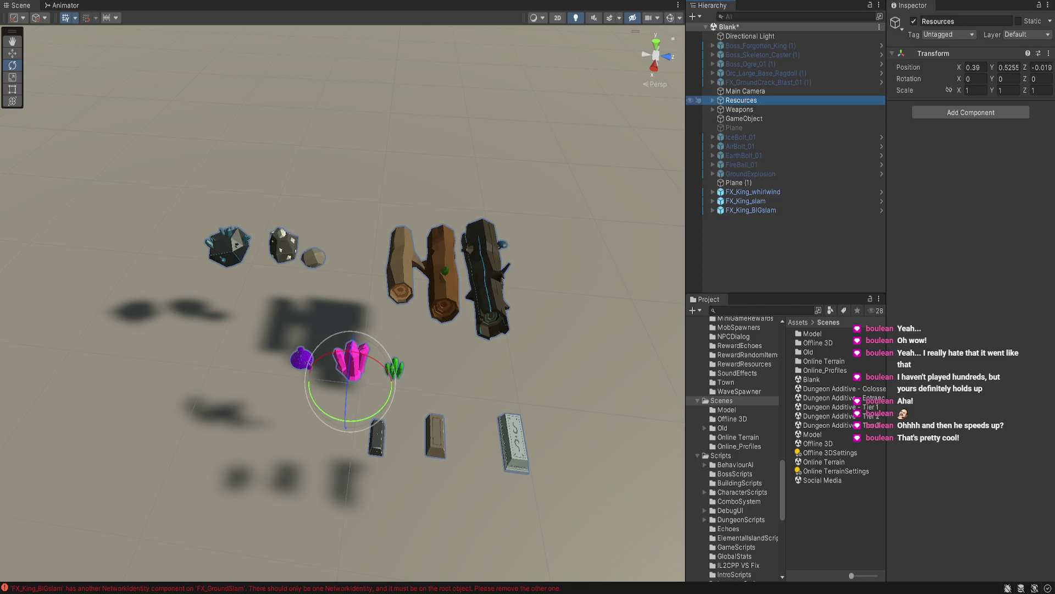
pyautogui.hotkey('alt', 'shift', 'a')
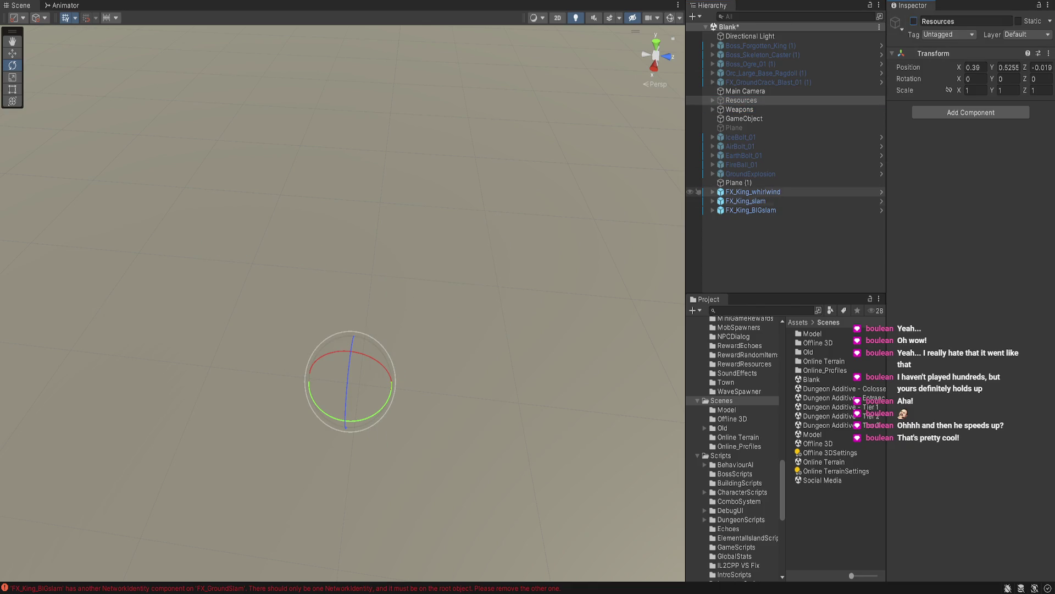
pyautogui.click(751, 192)
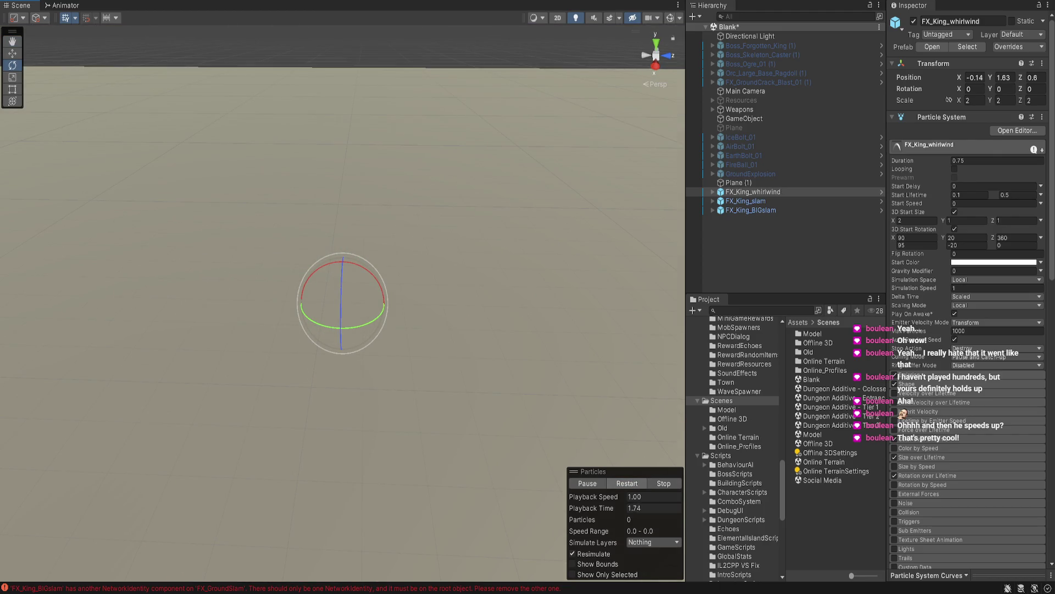
# Preview FX_King_slam, replay FX_King_BIGslam twice and stop it, then select the Offline 3D scene
pyautogui.click(751, 200)
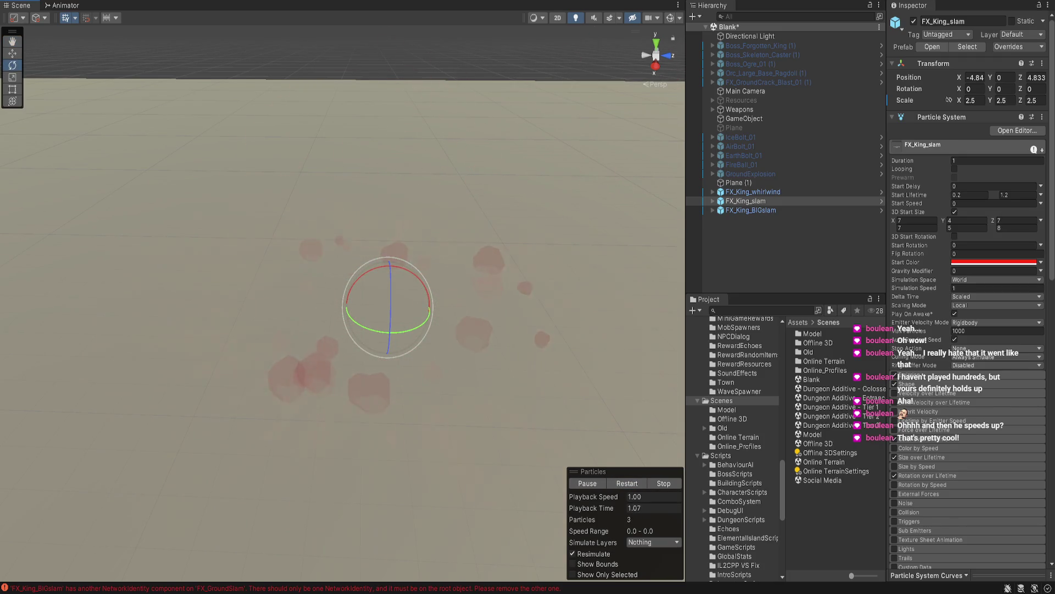
pyautogui.click(751, 210)
pyautogui.press('f')
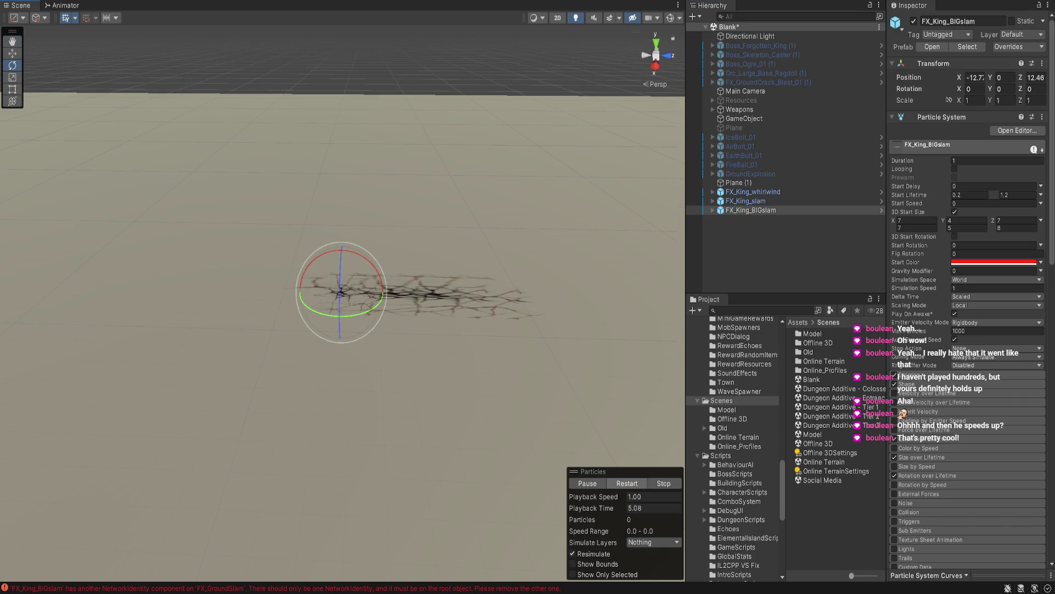
pyautogui.click(627, 484)
pyautogui.click(626, 483)
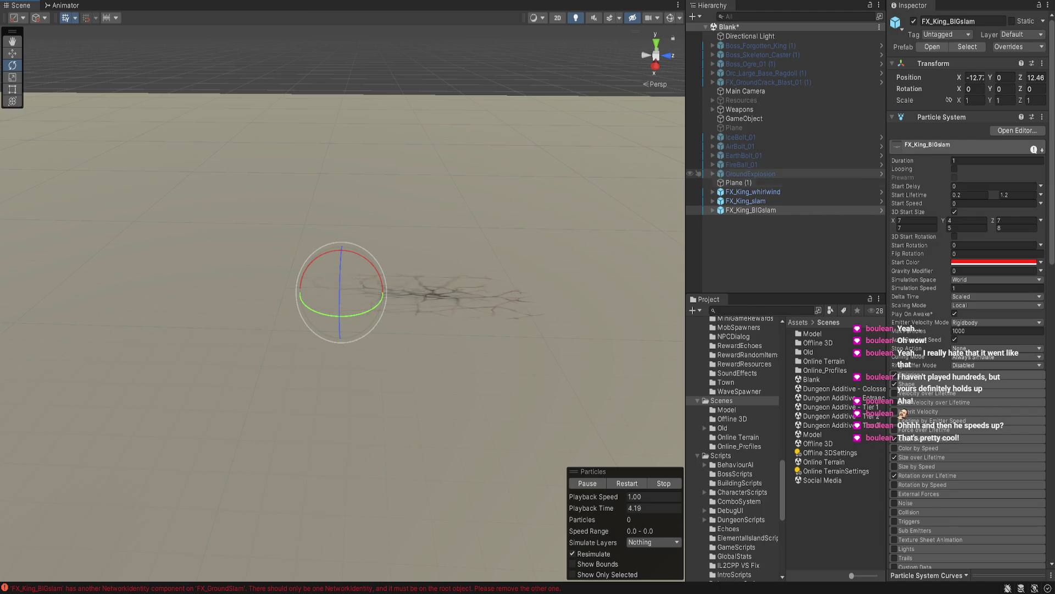
pyautogui.press('.')
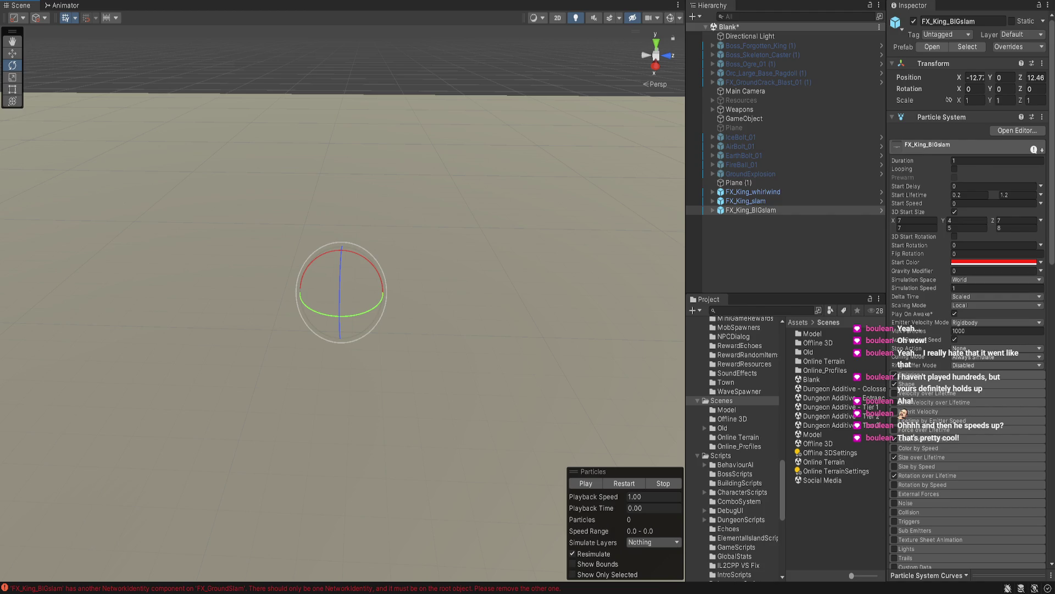
pyautogui.click(818, 443)
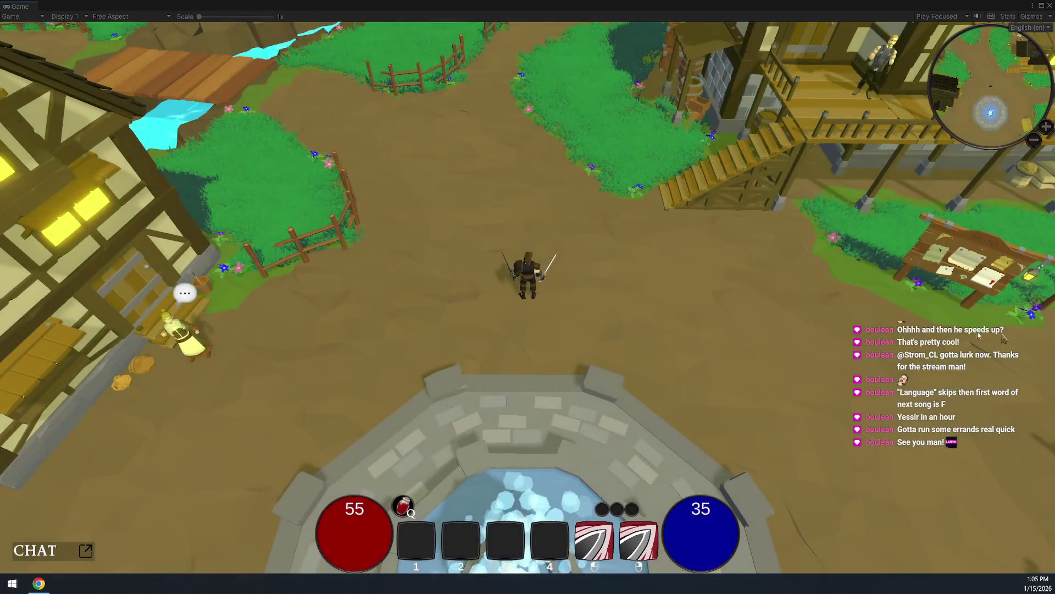
# Run the character around the village plaza and fountain, swinging the sword along the way
pyautogui.click(662, 312)
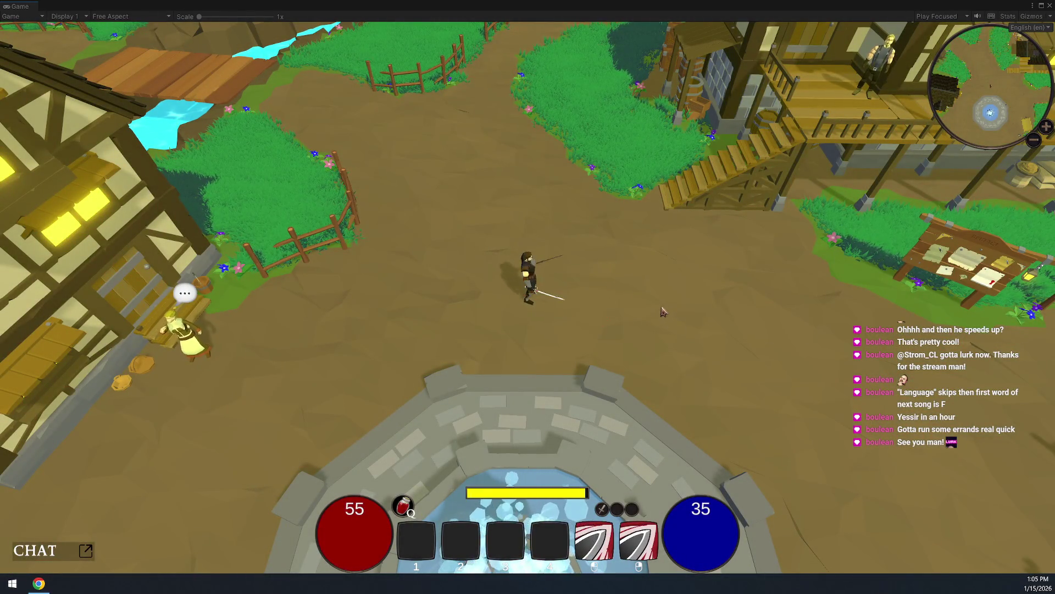
pyautogui.press('s')
pyautogui.press('d')
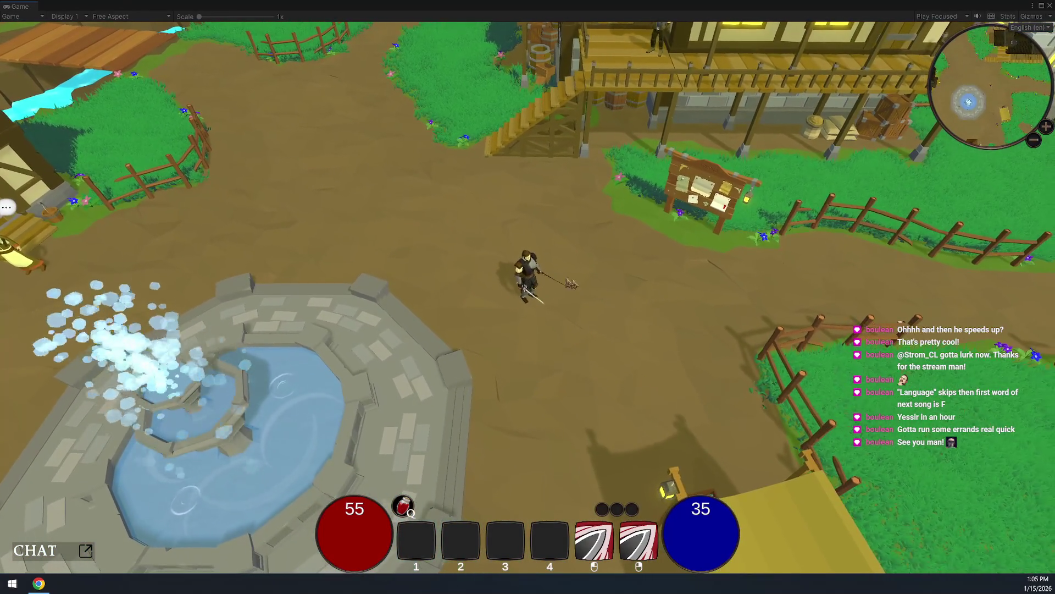
pyautogui.click(572, 283)
pyautogui.press('w')
pyautogui.press('a')
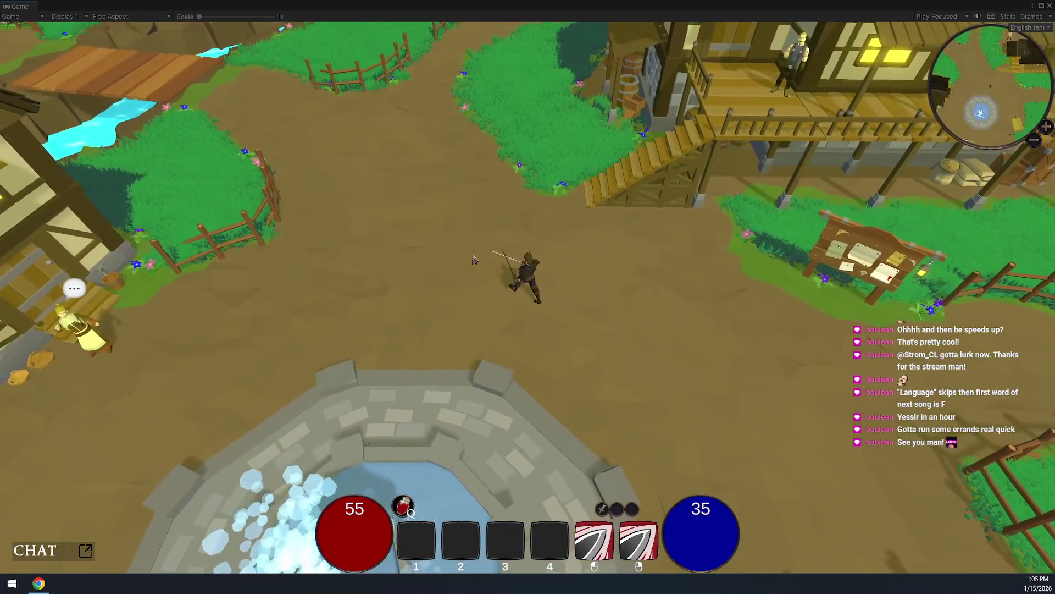
pyautogui.press('a')
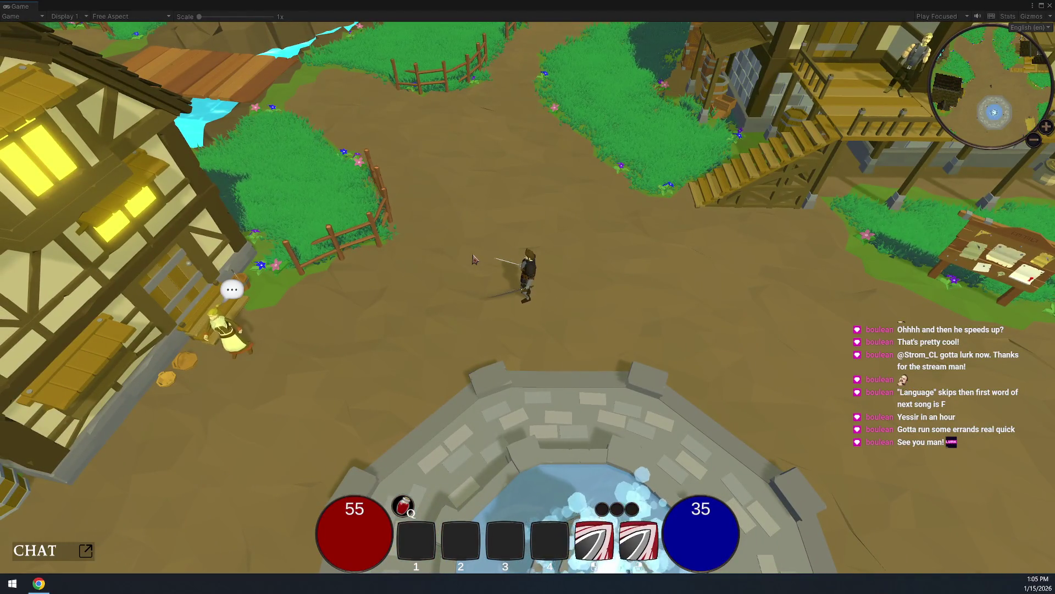
pyautogui.press('s')
pyautogui.press('a')
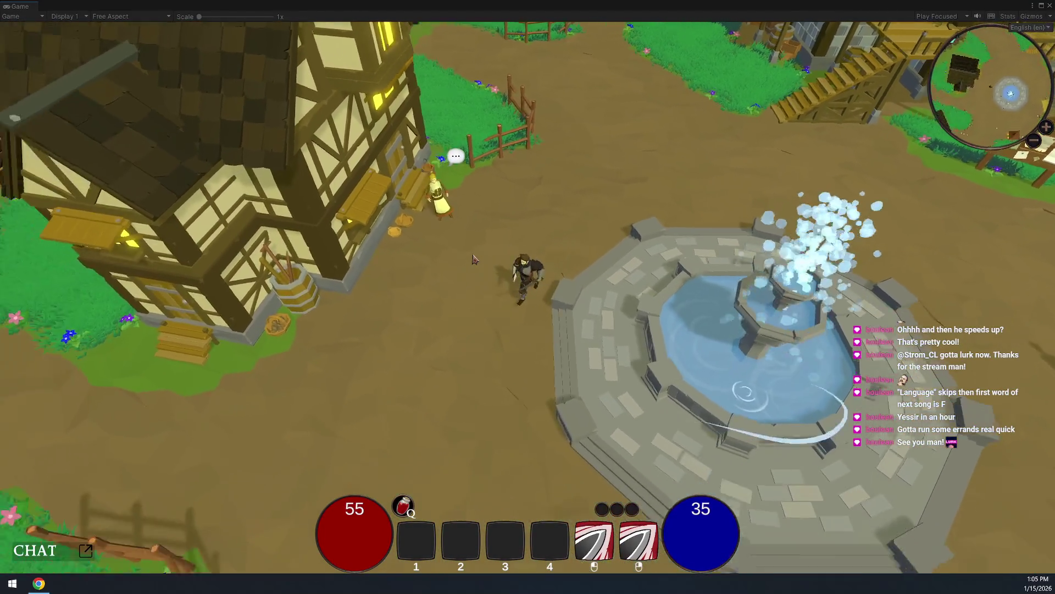
pyautogui.press('s')
pyautogui.press('d')
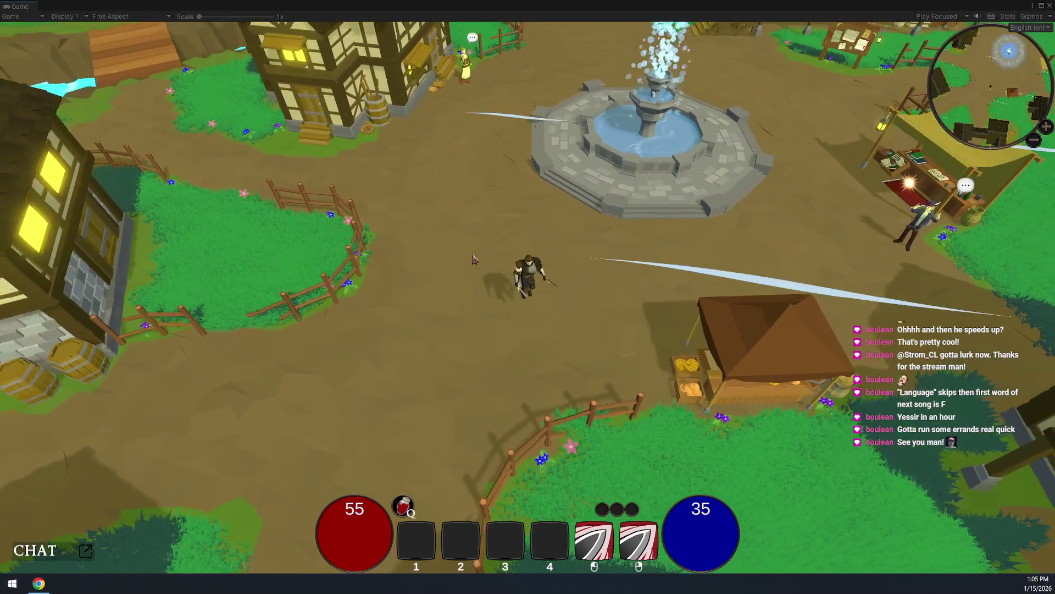
pyautogui.press('w')
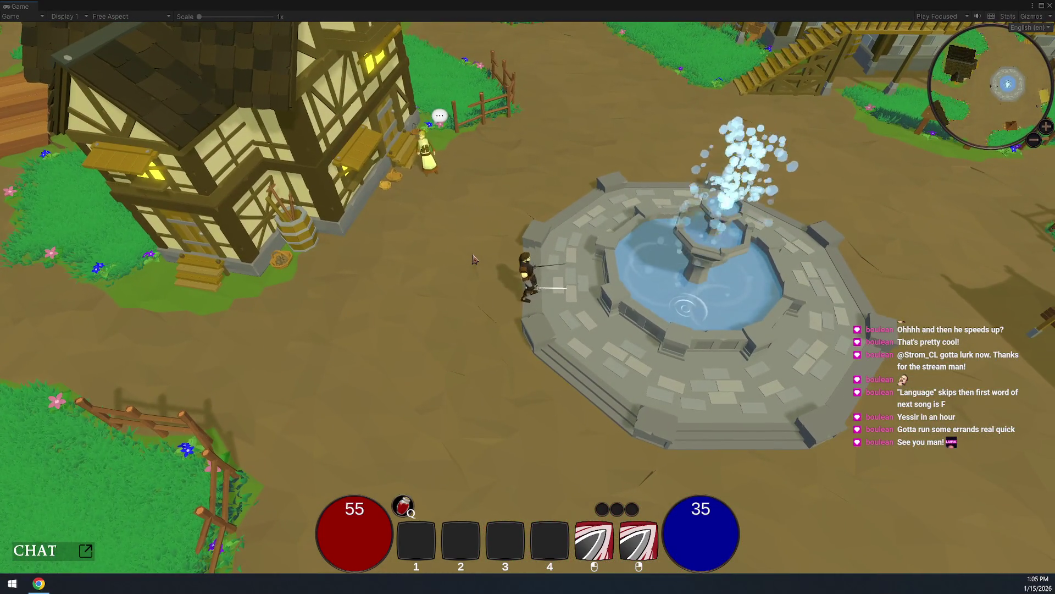
pyautogui.press('s')
pyautogui.click(474, 258)
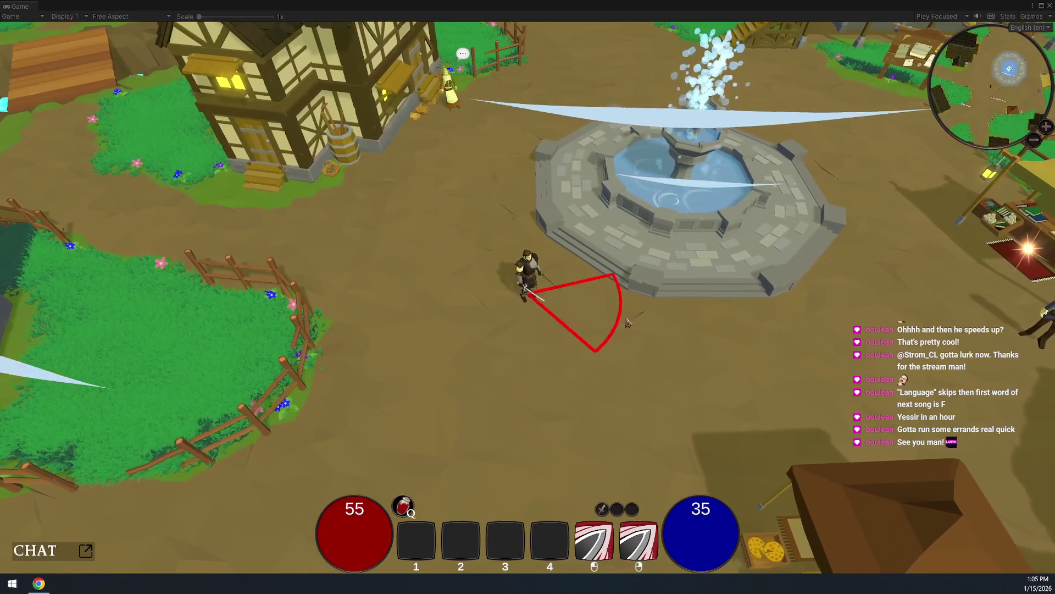
pyautogui.press('s')
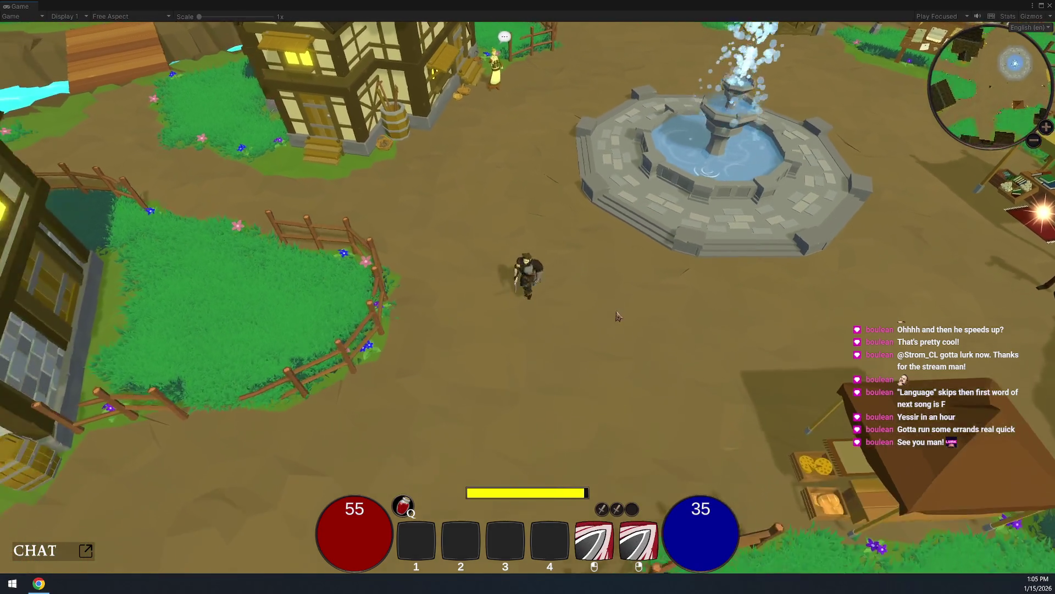
# Fire cone attacks, then dash across the bridge onto the training platform
pyautogui.rightClick(582, 226)
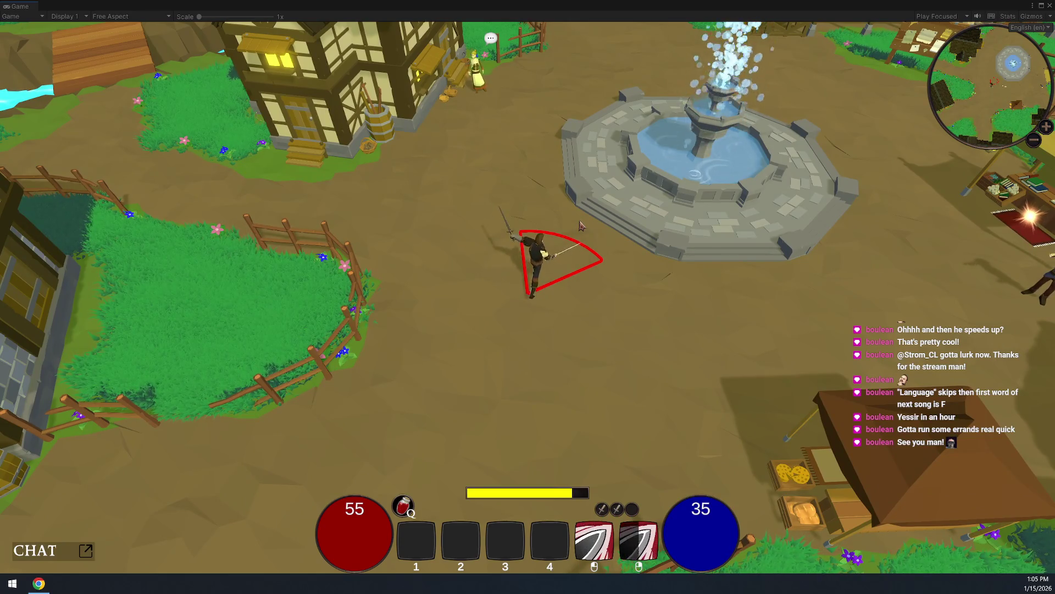
pyautogui.rightClick(582, 225)
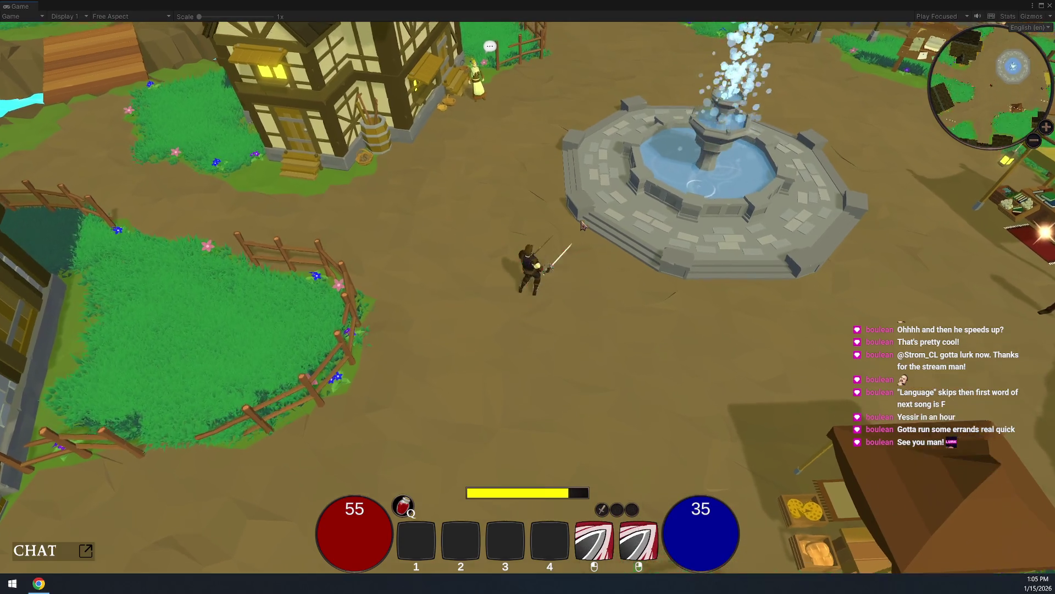
pyautogui.press('w')
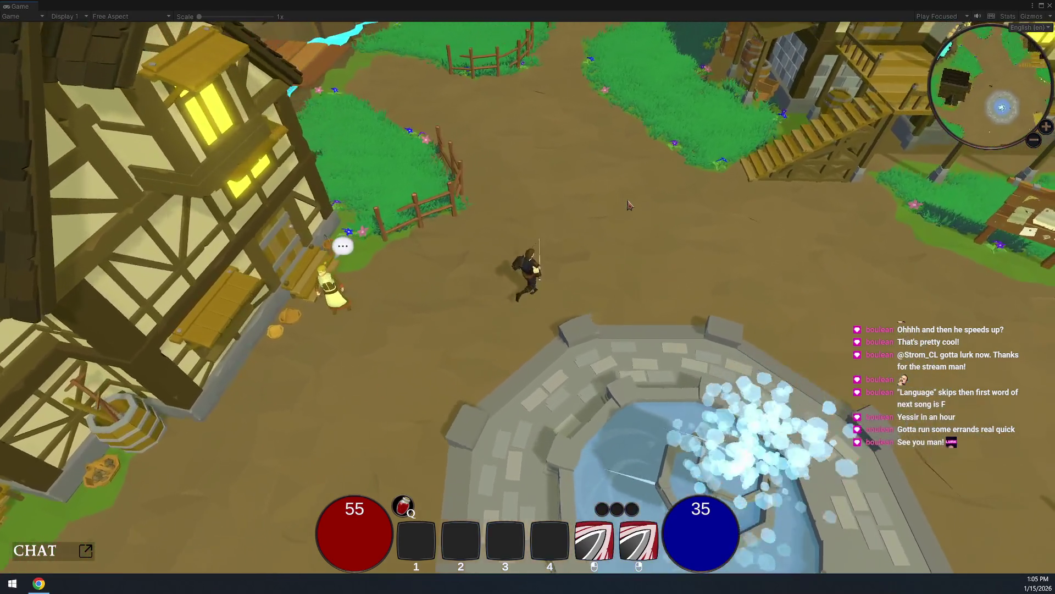
pyautogui.rightClick(630, 206)
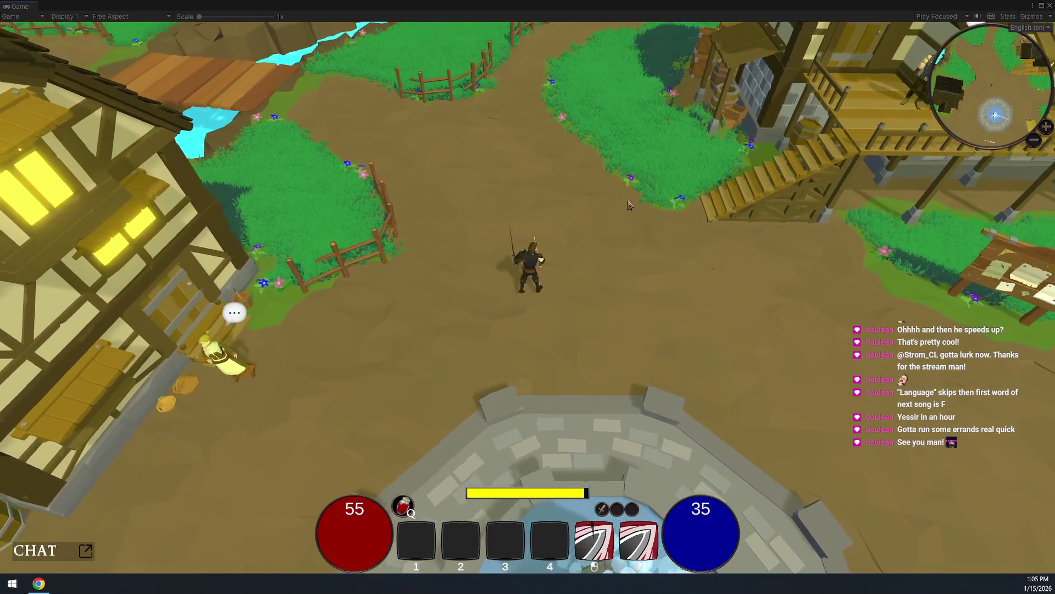
pyautogui.rightClick(630, 205)
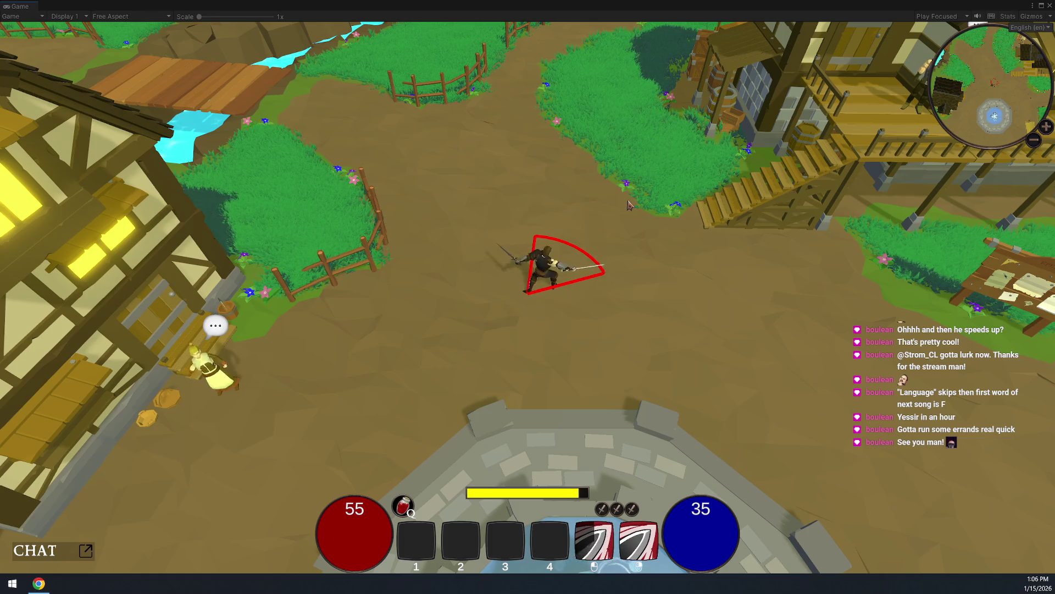
pyautogui.press('w')
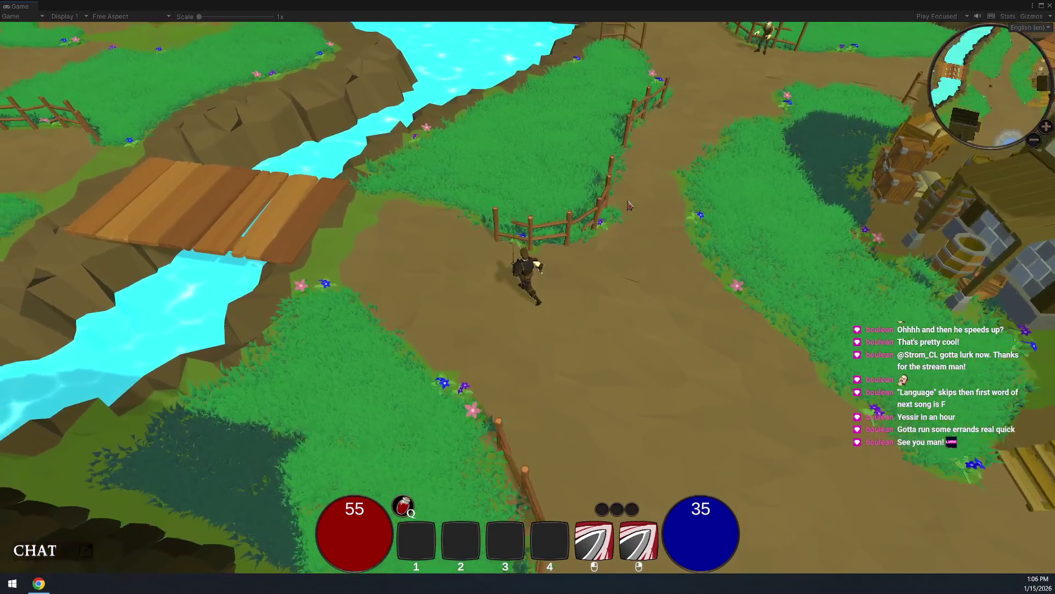
pyautogui.press('space')
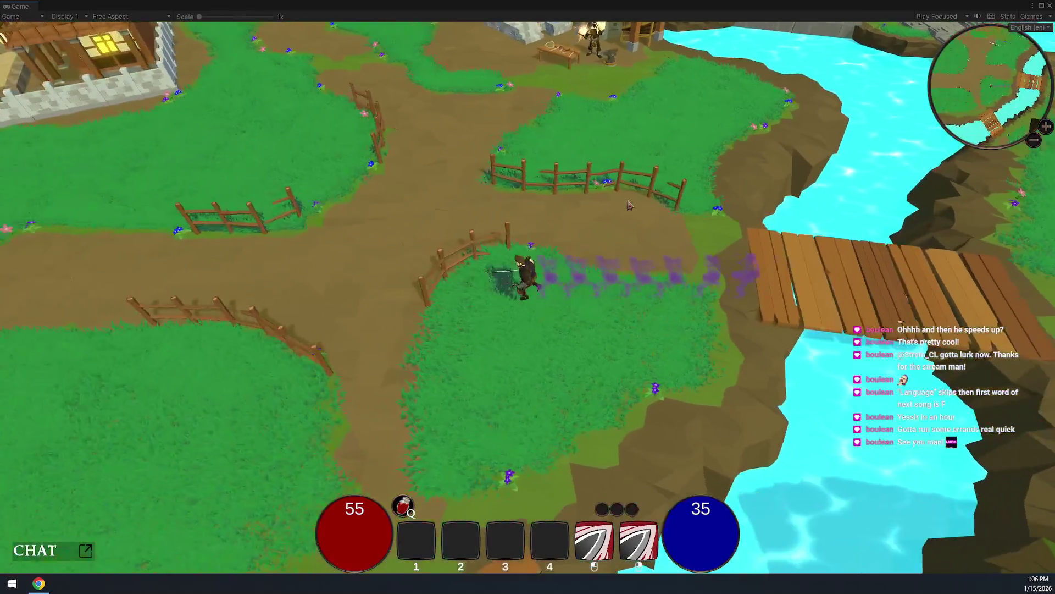
pyautogui.press('space')
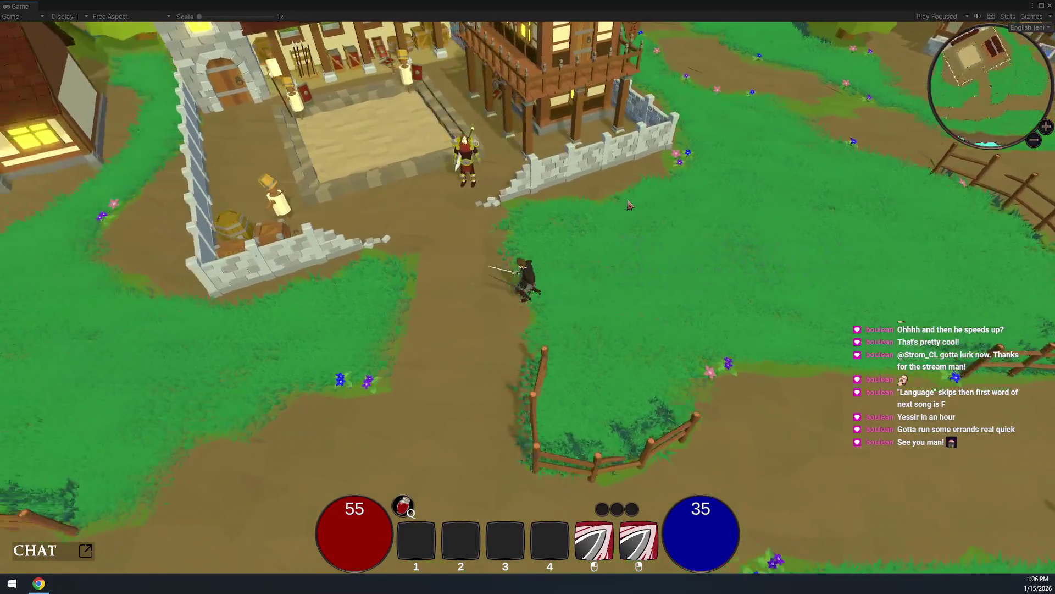
pyautogui.press('w')
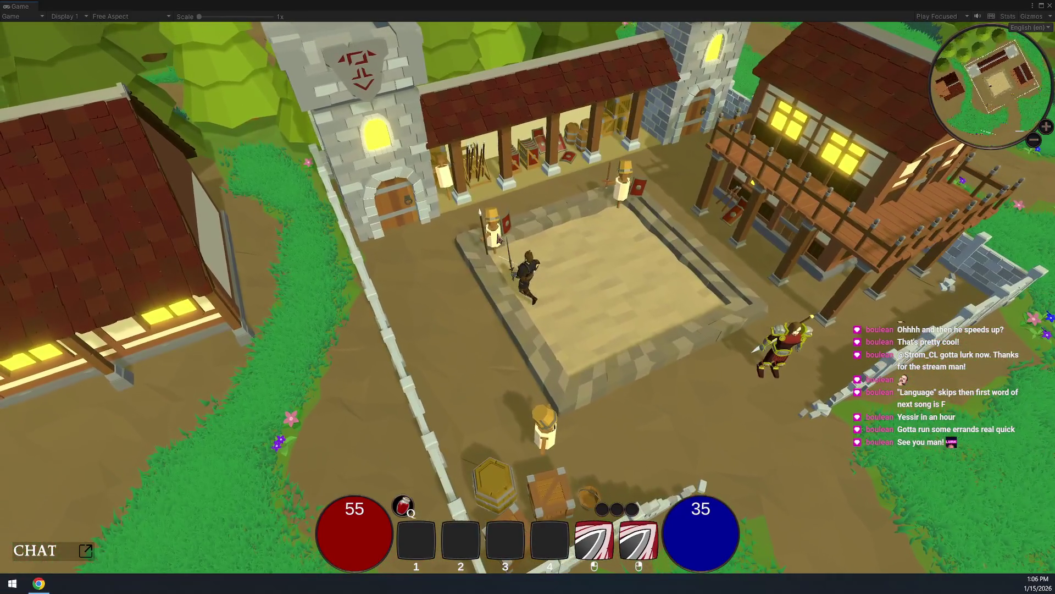
# Attack the training dummies with combos, including Triple Slash, at the barrels and tower
pyautogui.click(500, 239)
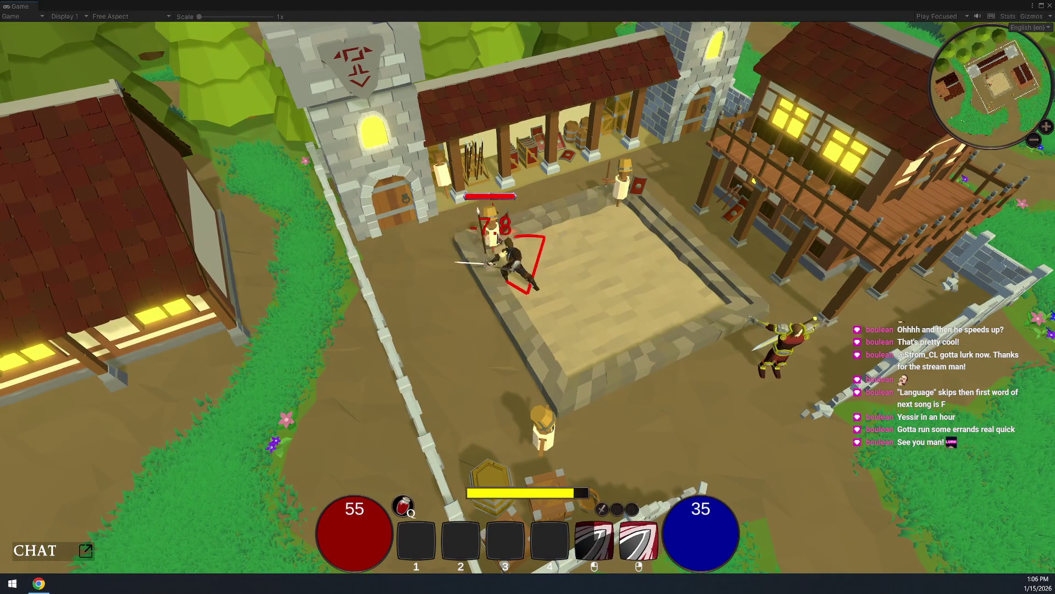
pyautogui.click(499, 238)
pyautogui.click(500, 239)
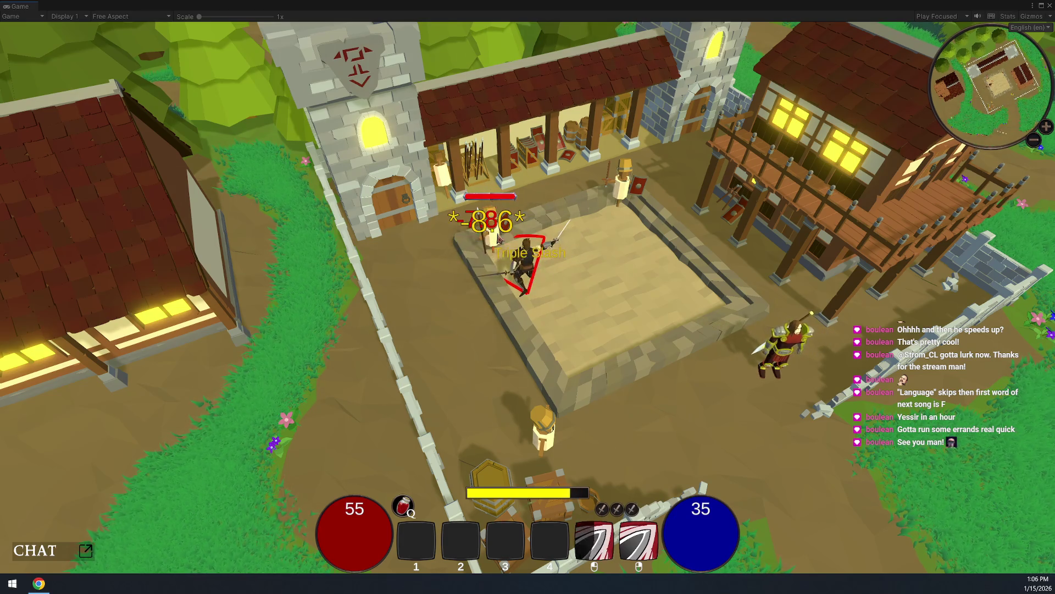
pyautogui.click(499, 239)
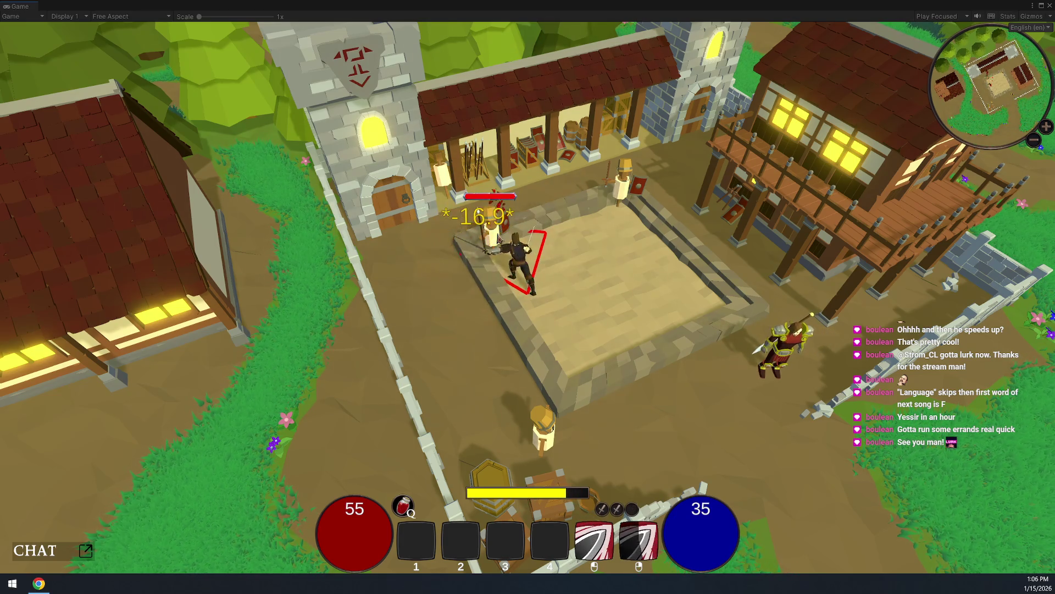
pyautogui.click(499, 238)
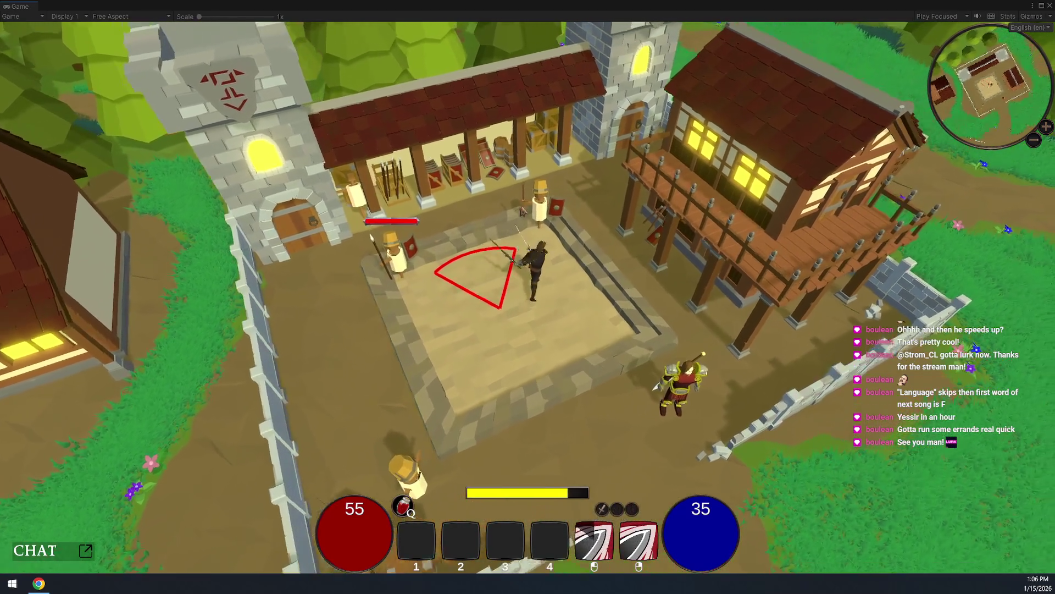
pyautogui.click(532, 202)
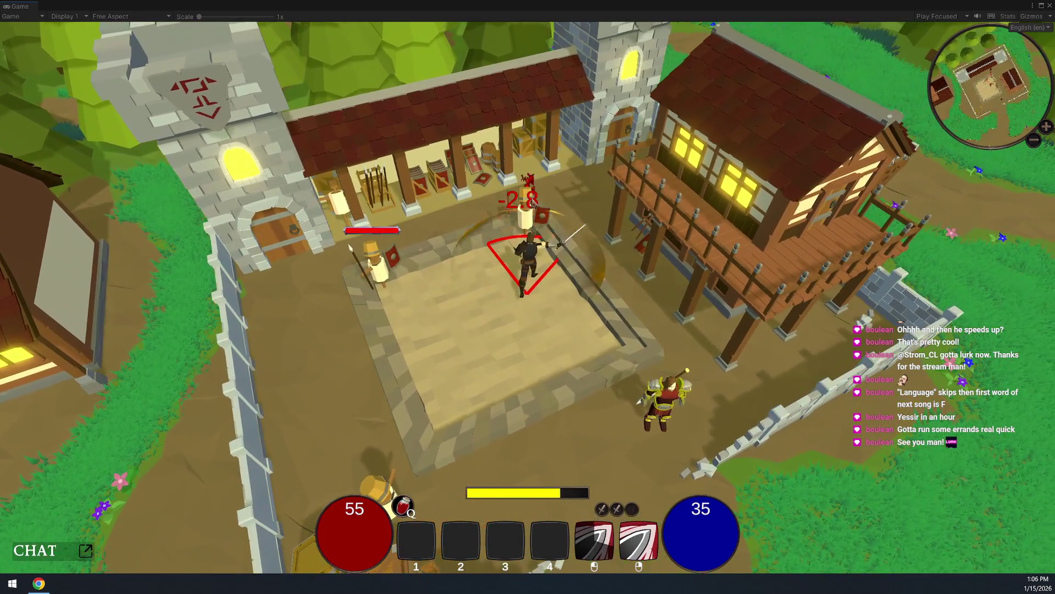
pyautogui.click(528, 214)
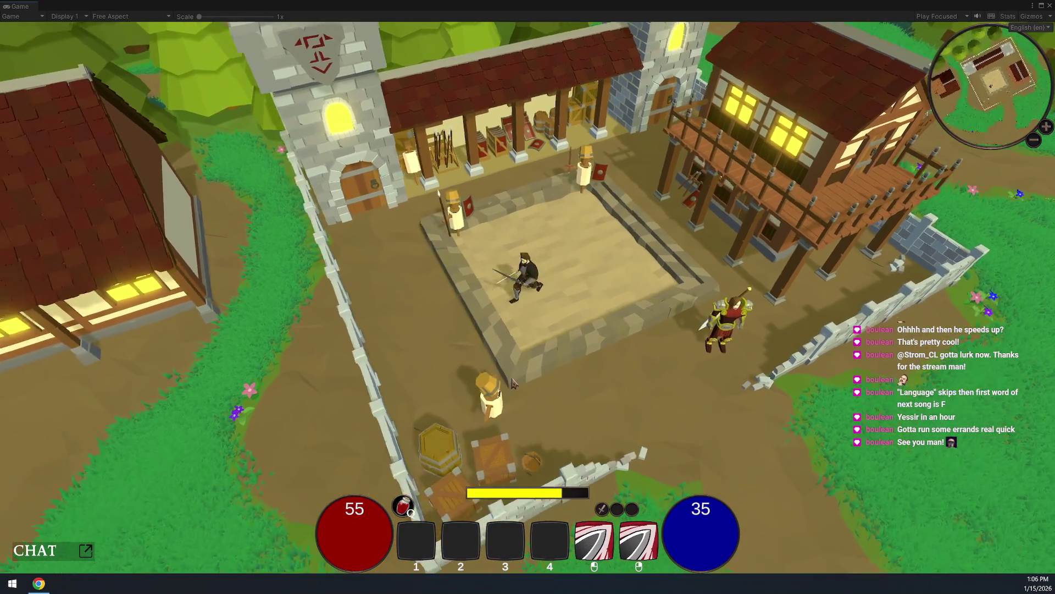
pyautogui.click(511, 384)
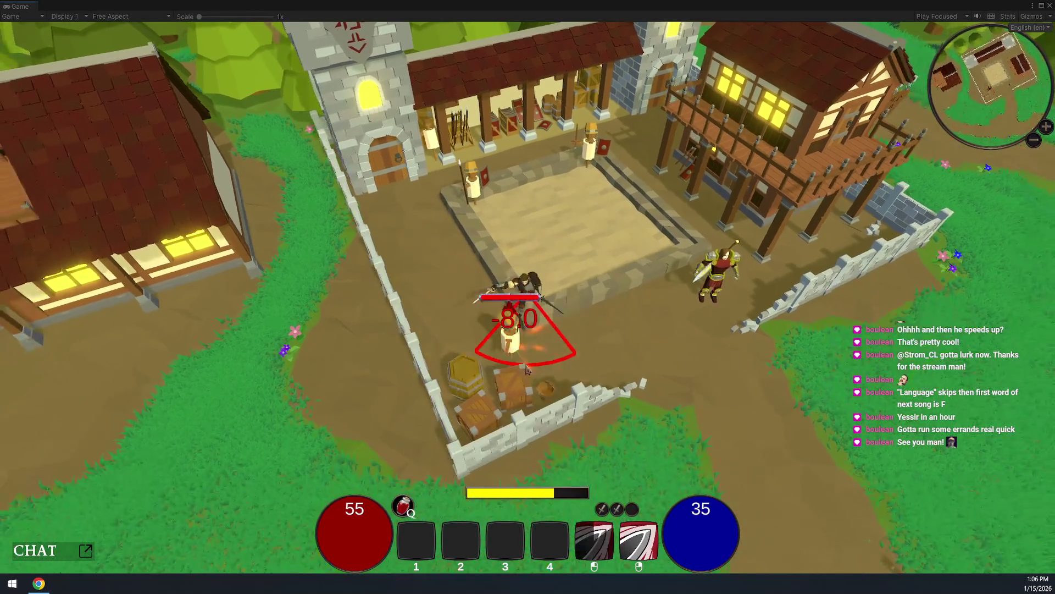
pyautogui.click(522, 374)
pyautogui.click(529, 365)
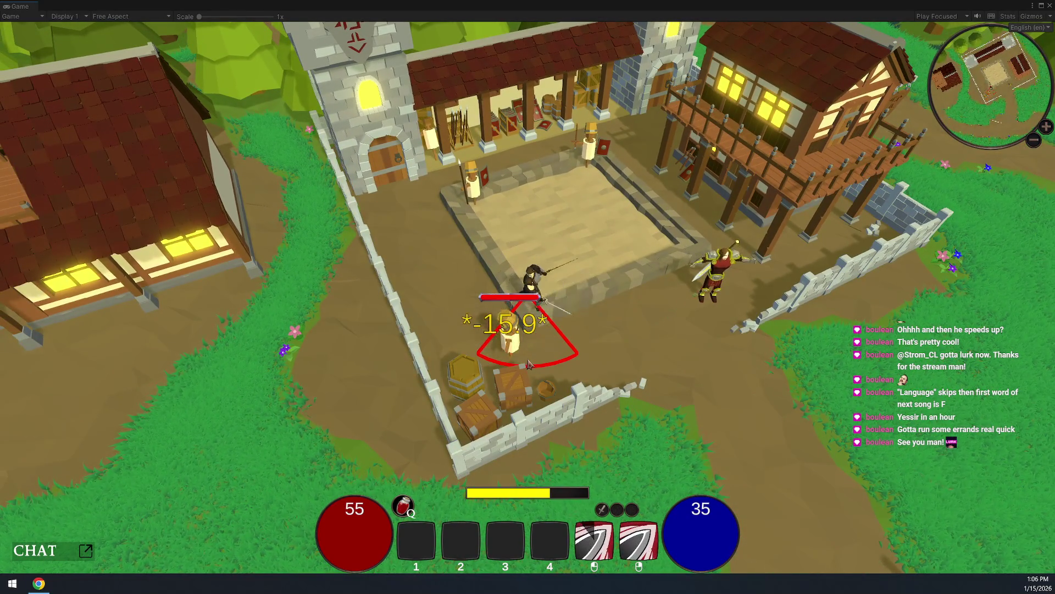
pyautogui.click(498, 300)
pyautogui.click(498, 299)
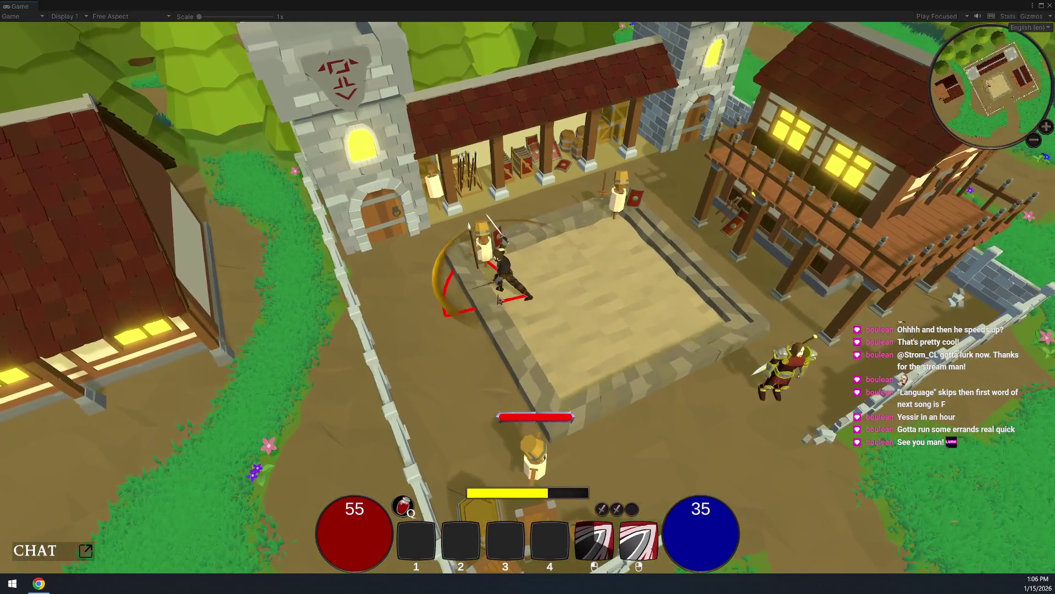
pyautogui.click(493, 266)
# Open the Character panel and unequip the left-hand weapon and the Mithril Longsword
pyautogui.press('c')
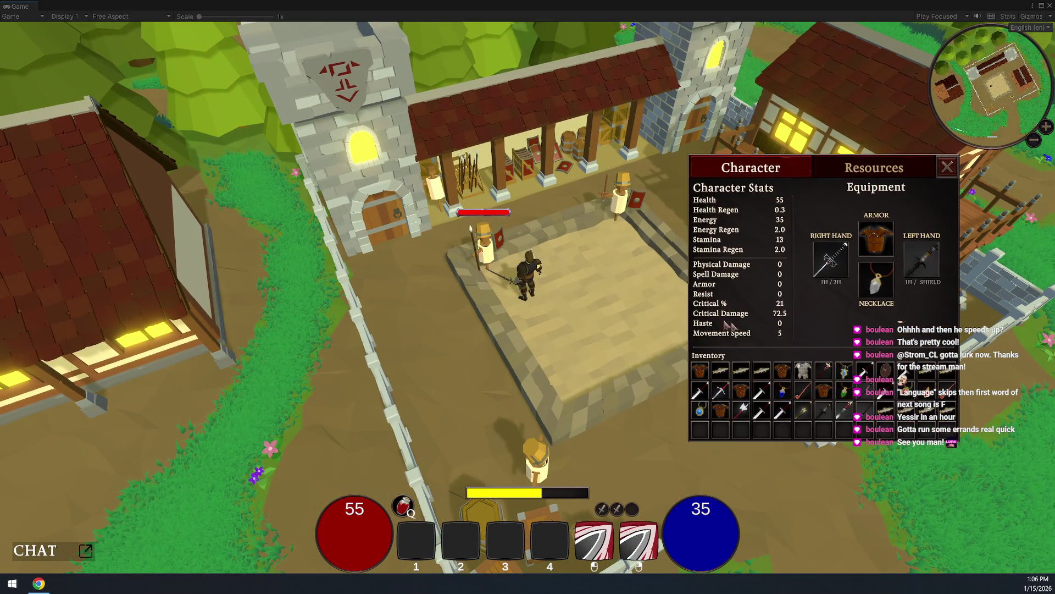
pyautogui.moveTo(810, 418)
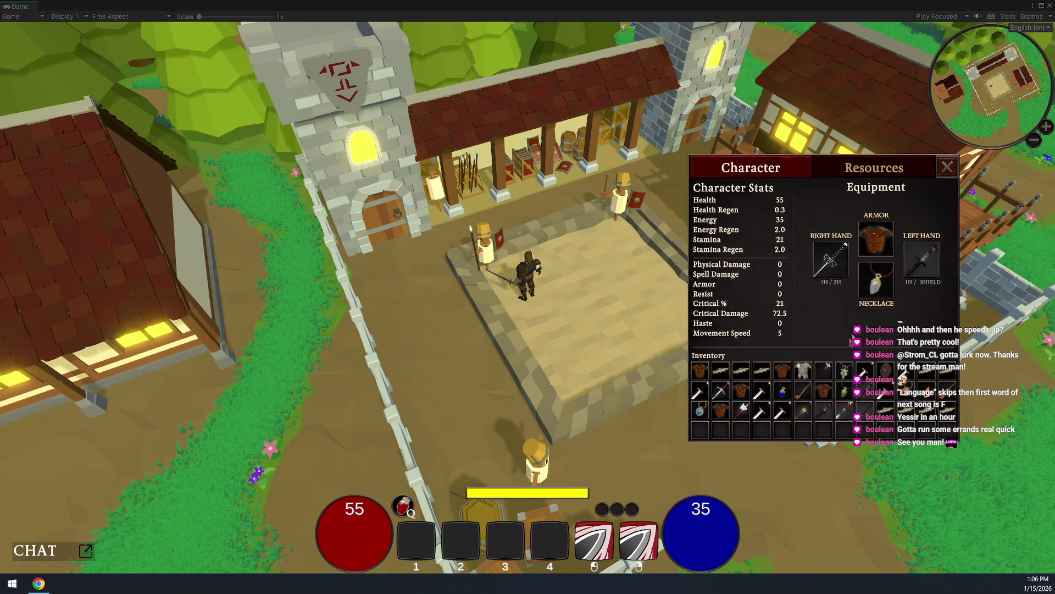
pyautogui.rightClick(922, 258)
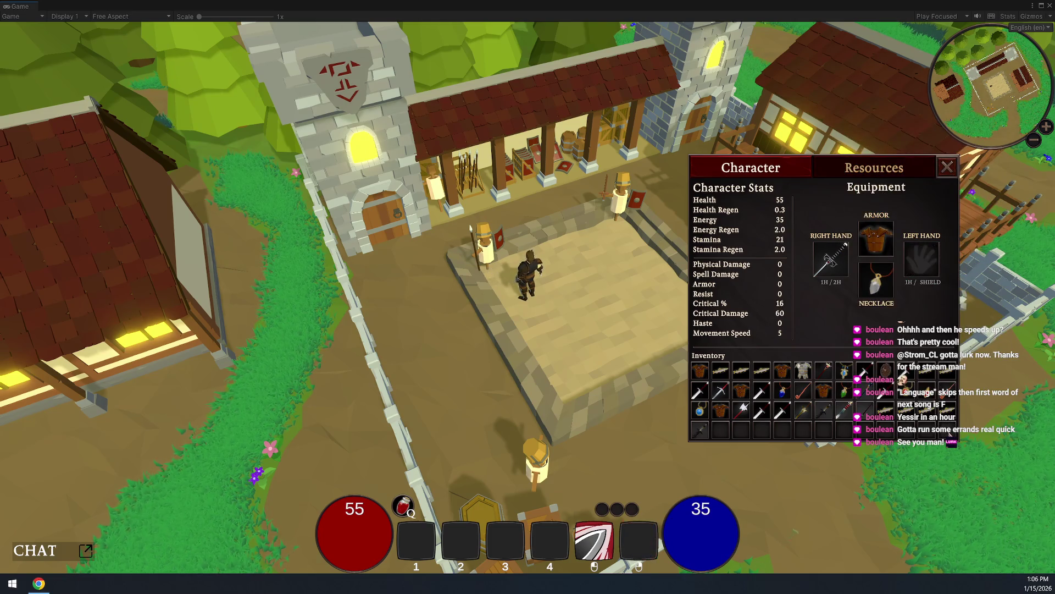
pyautogui.rightClick(830, 263)
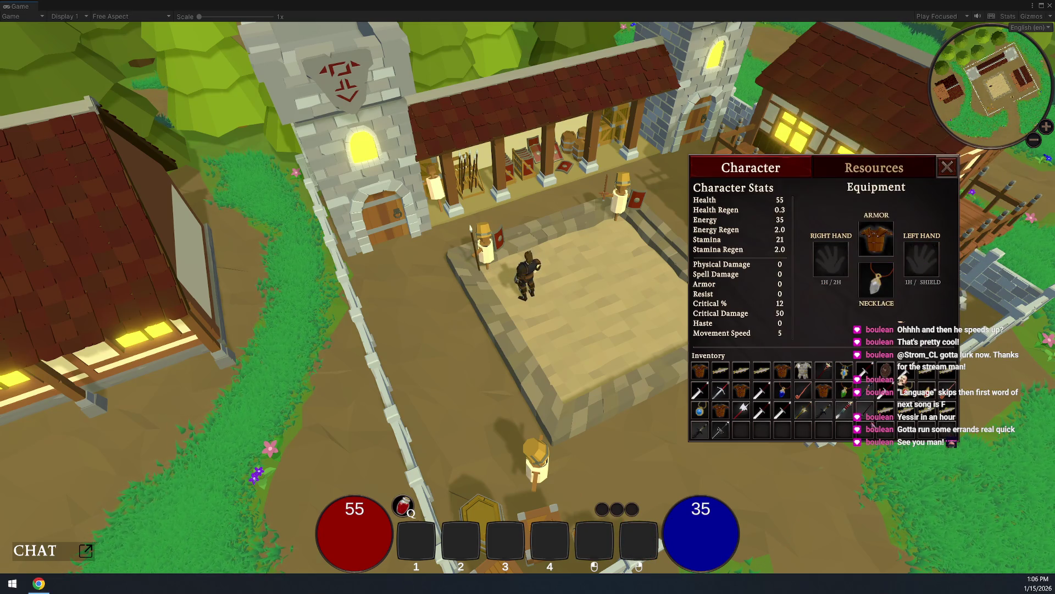
# Compare inventory weapon stats and equip the golden spear in the right hand
pyautogui.moveTo(851, 377)
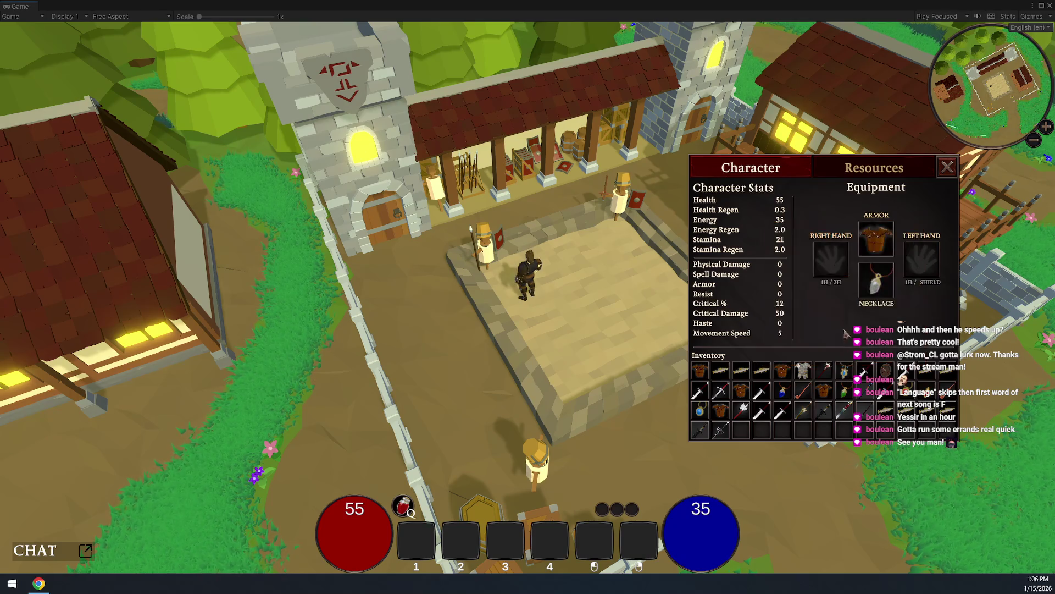
pyautogui.moveTo(727, 394)
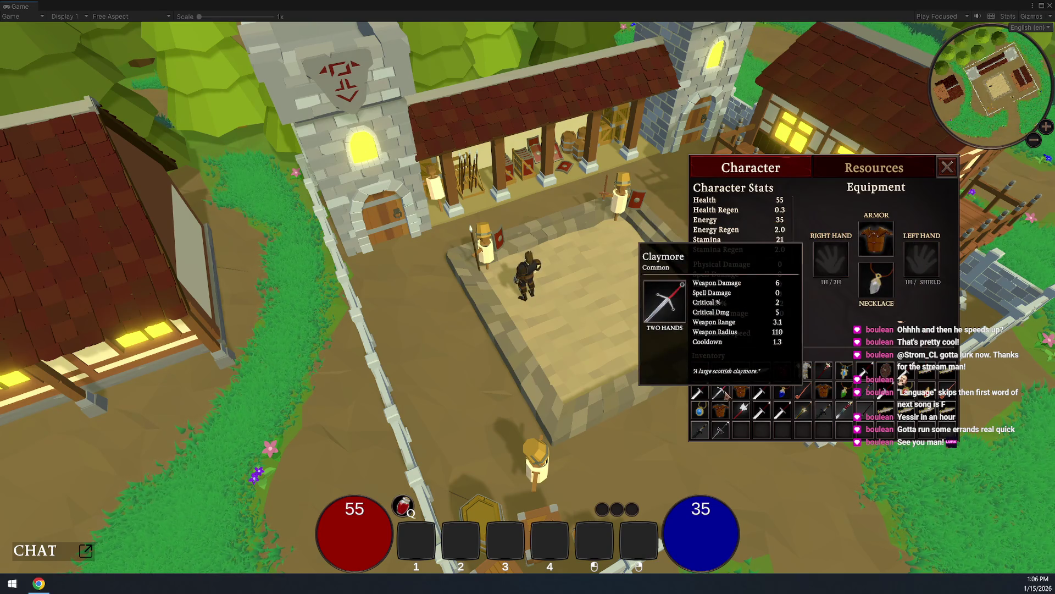
pyautogui.moveTo(726, 376)
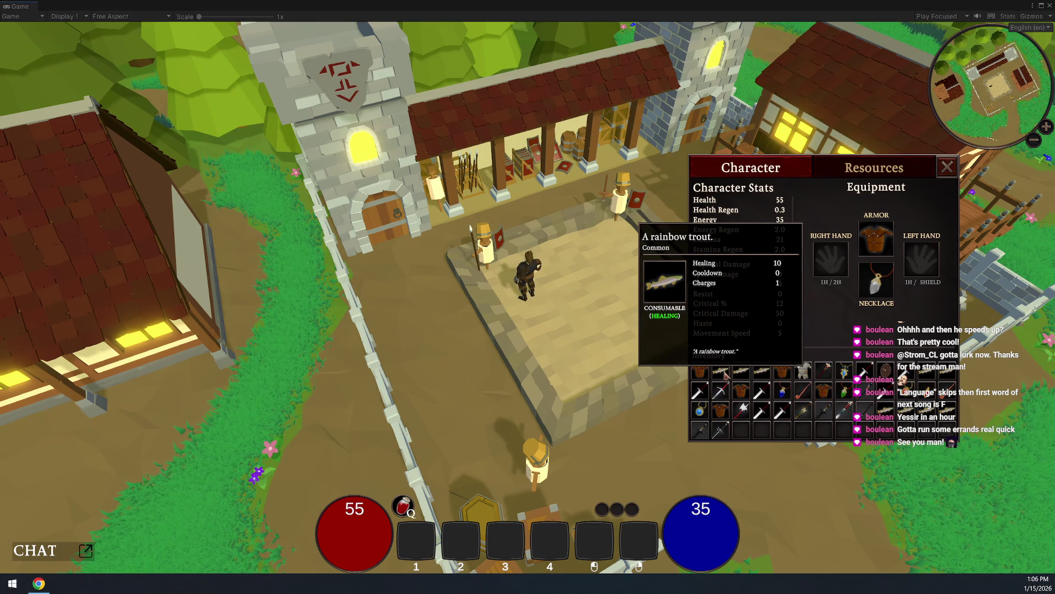
pyautogui.moveTo(842, 378)
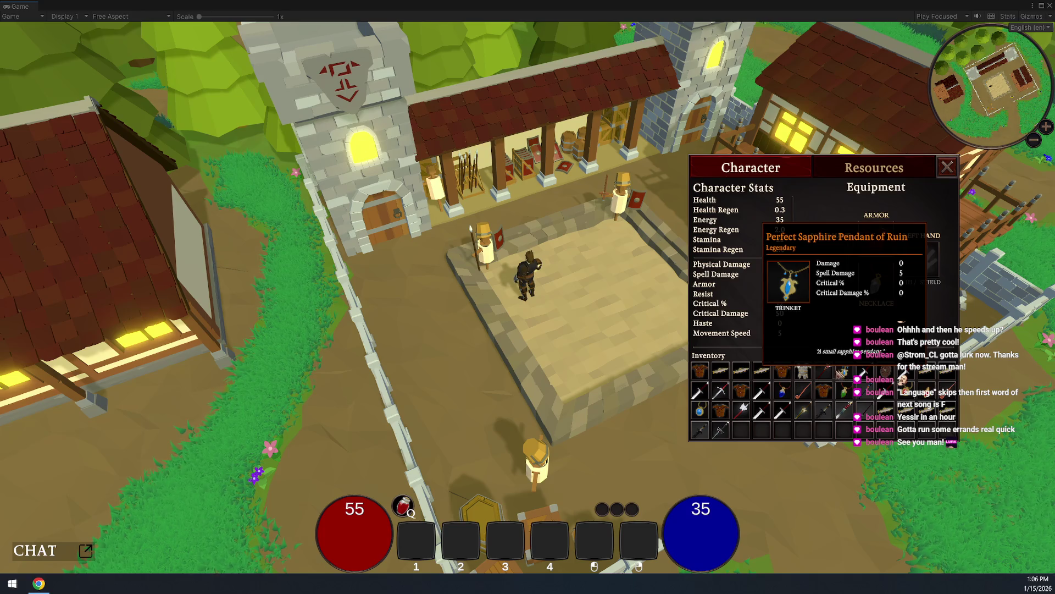
pyautogui.moveTo(797, 378)
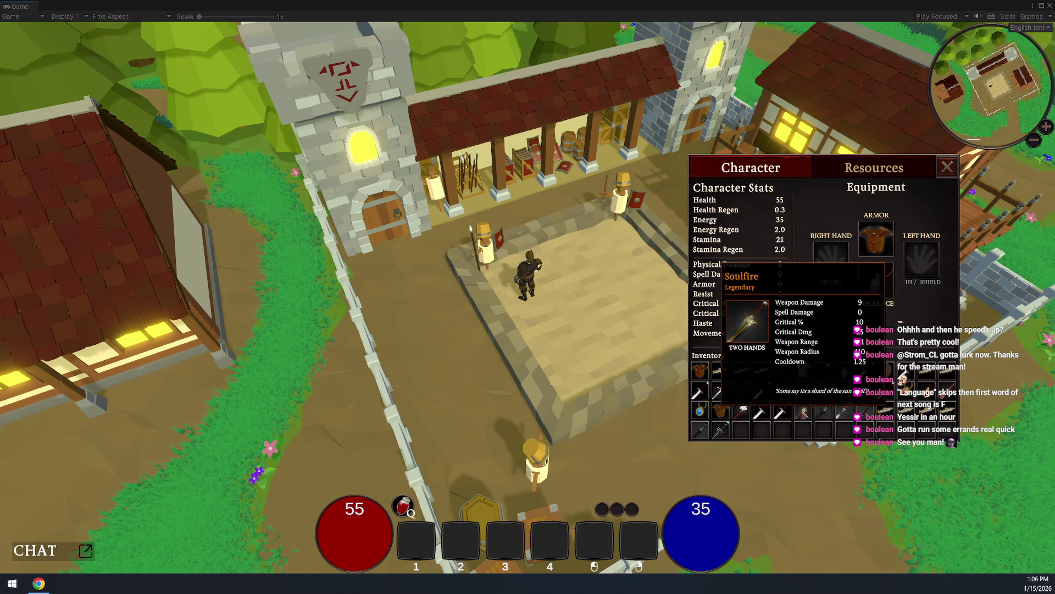
pyautogui.moveTo(839, 346); pyautogui.dragTo(833, 263)
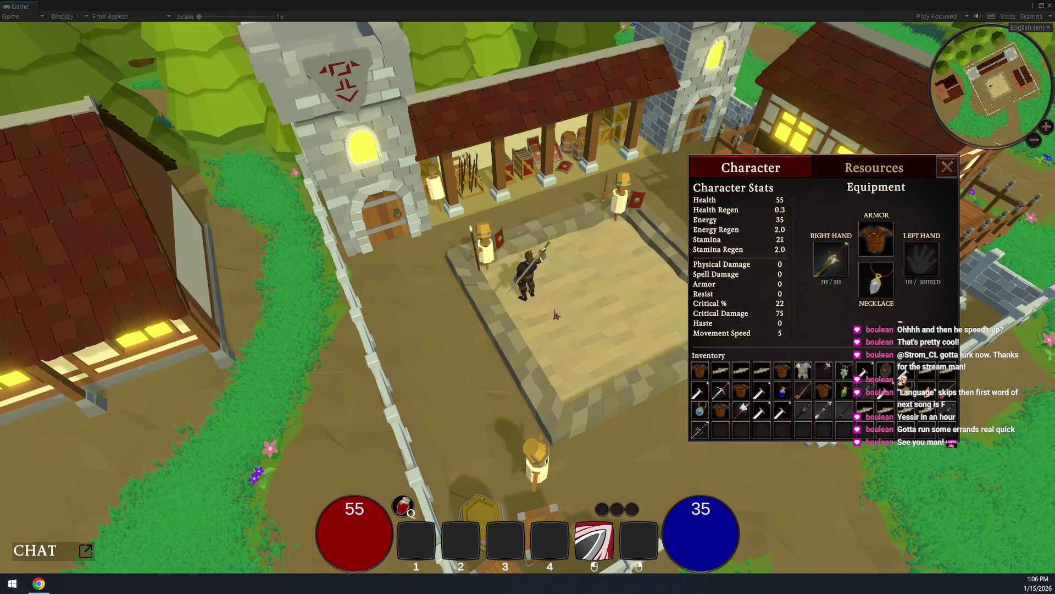
pyautogui.press('s')
pyautogui.click(496, 242)
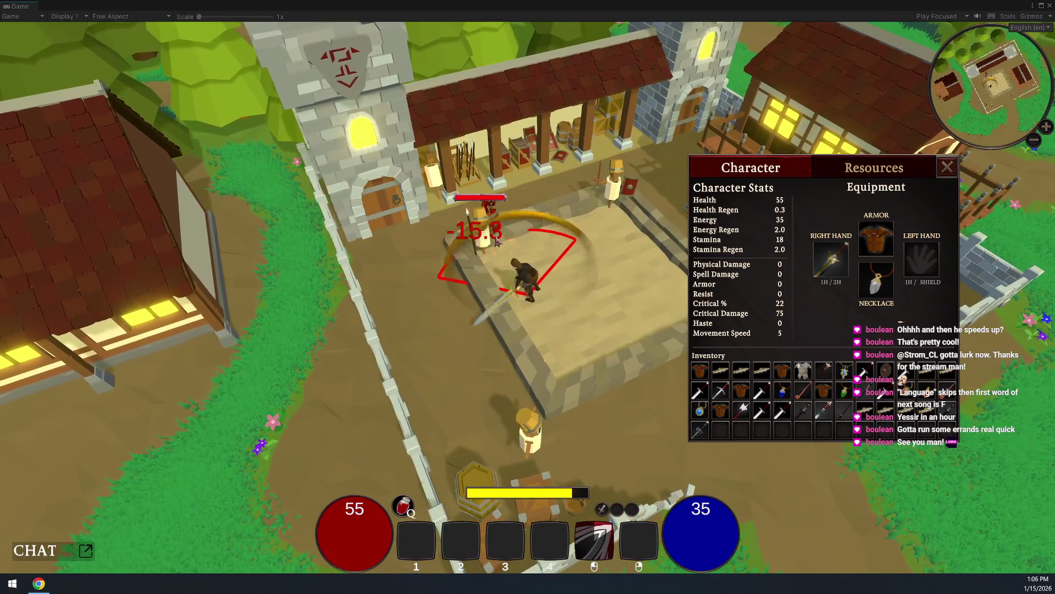
pyautogui.click(497, 242)
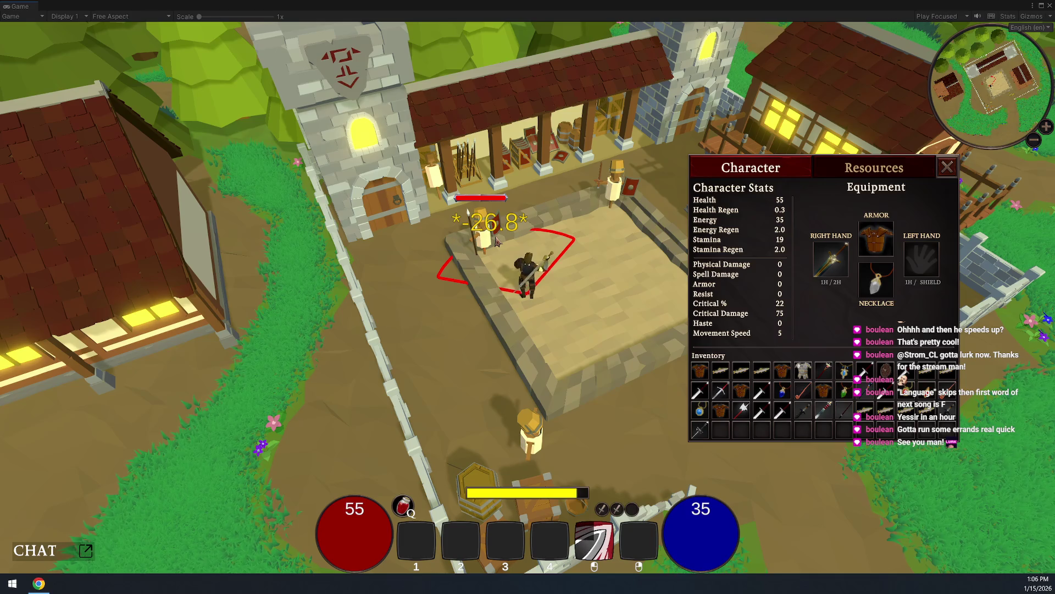
pyautogui.press('d')
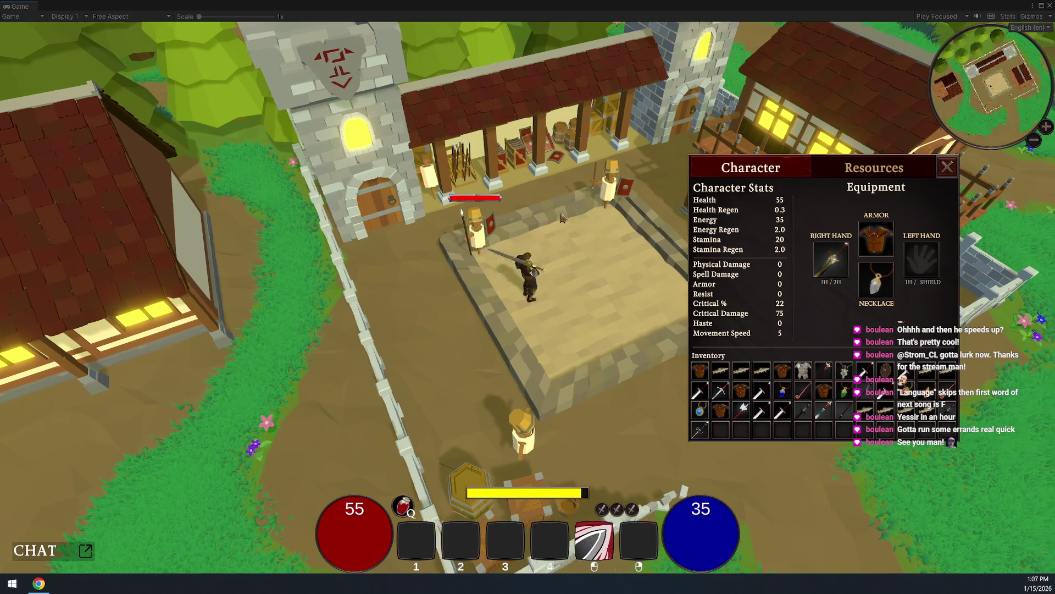
pyautogui.click(562, 216)
pyautogui.press('w')
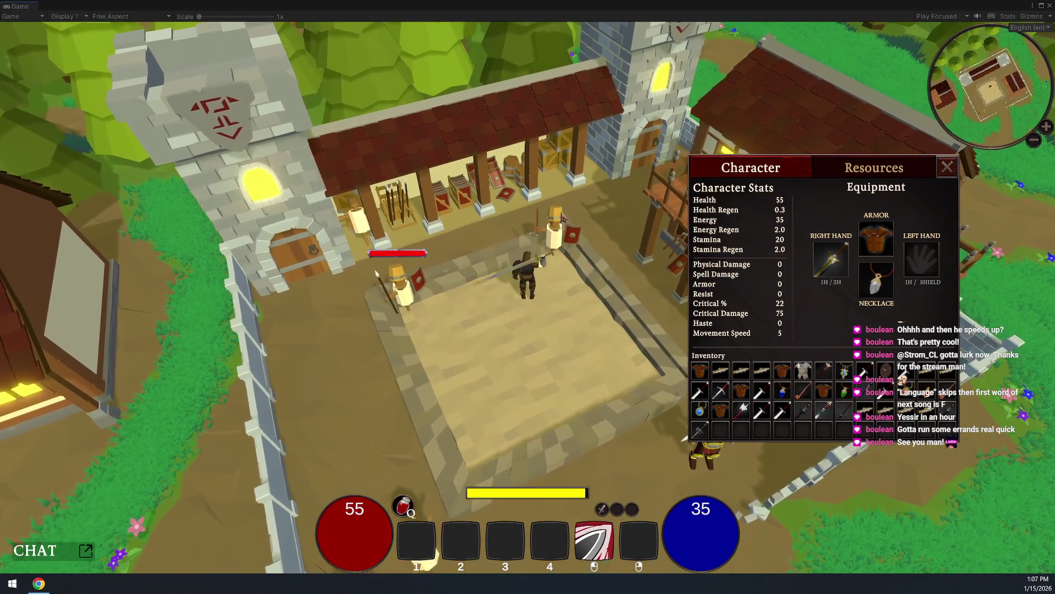
pyautogui.click(577, 225)
pyautogui.click(577, 226)
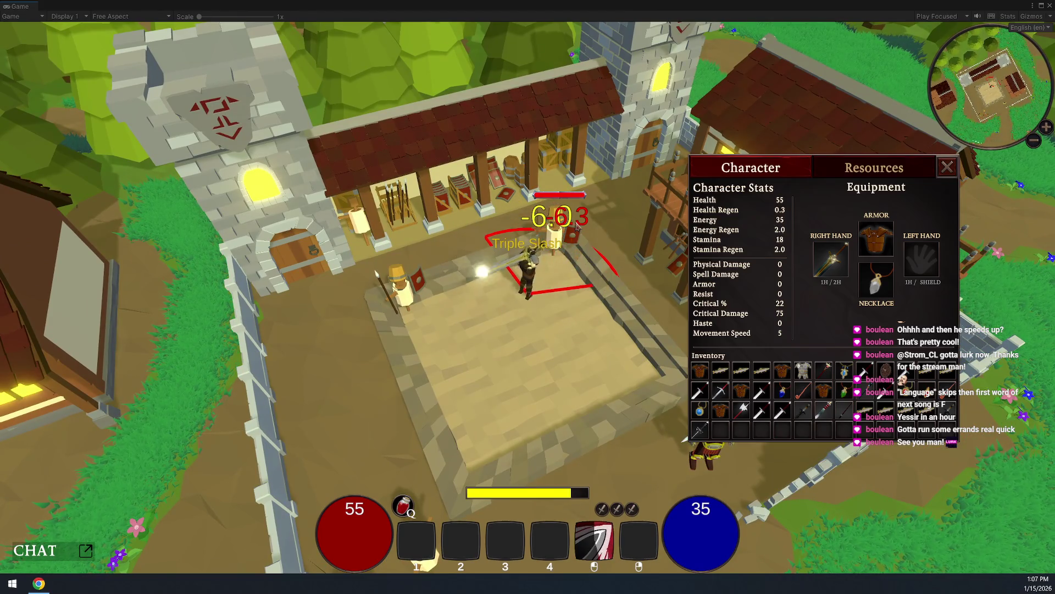
pyautogui.press('s')
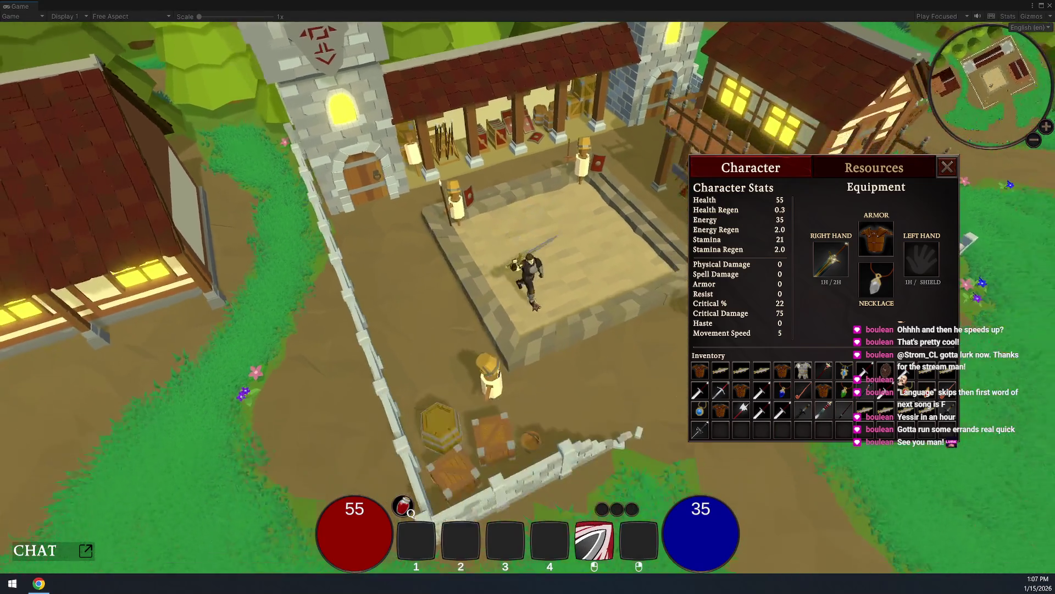
pyautogui.hotkey('w', 'd')
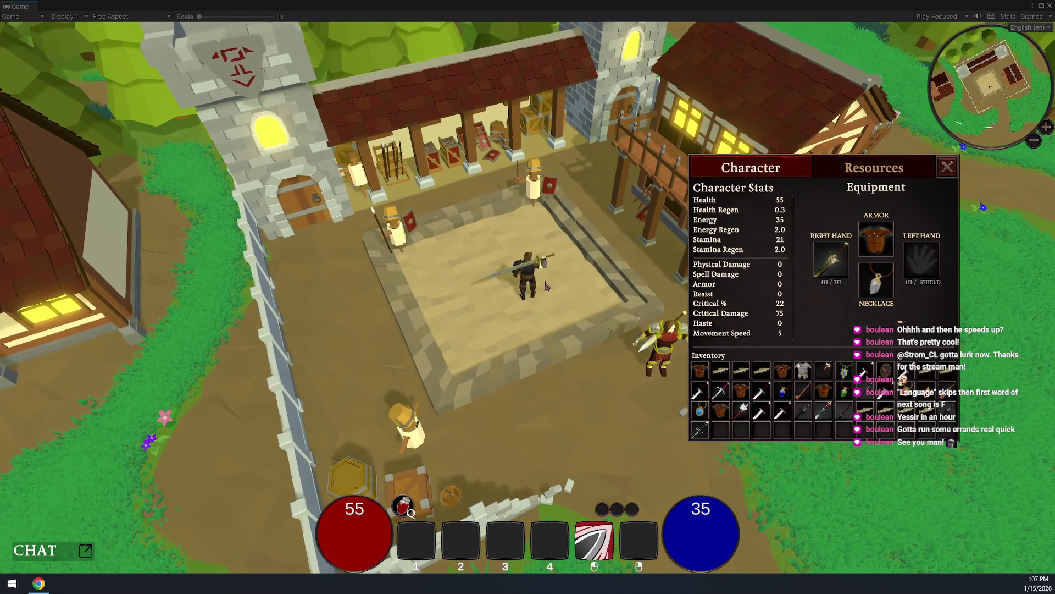
pyautogui.press('c')
pyautogui.press('c')
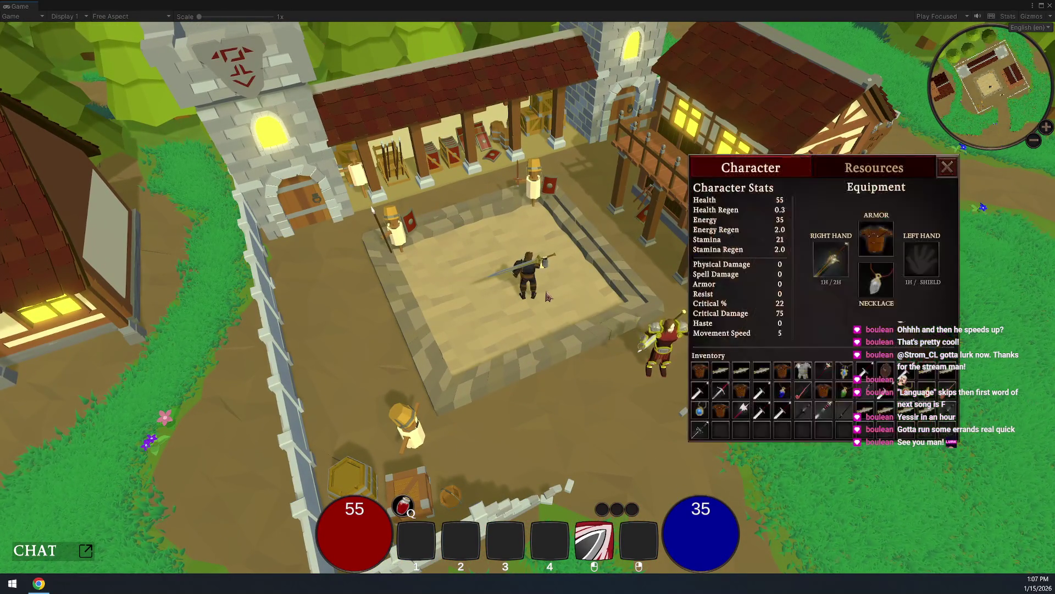
pyautogui.press('c')
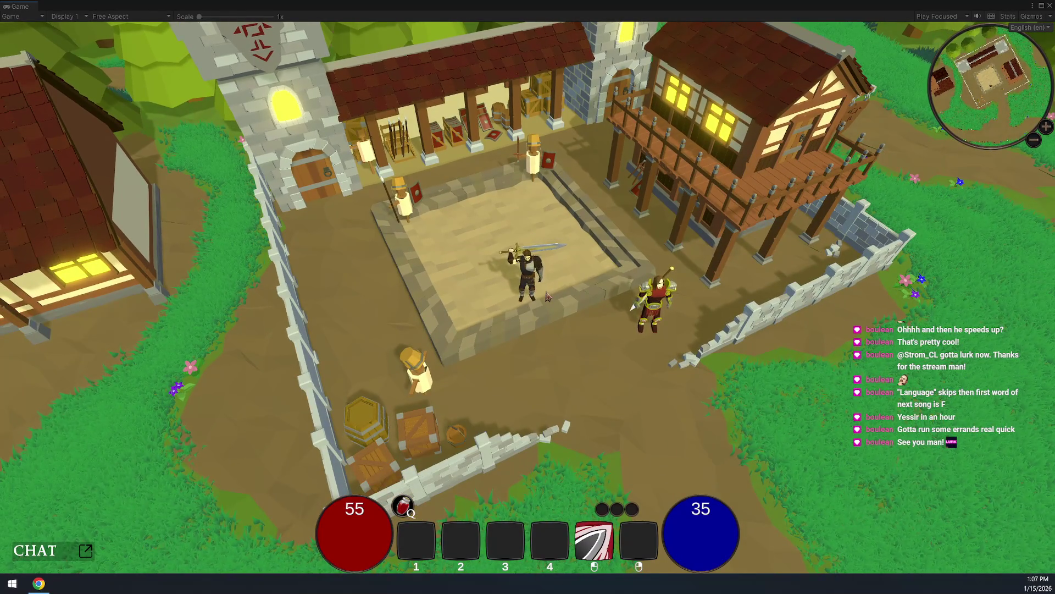
pyautogui.scroll(3, 548, 289)
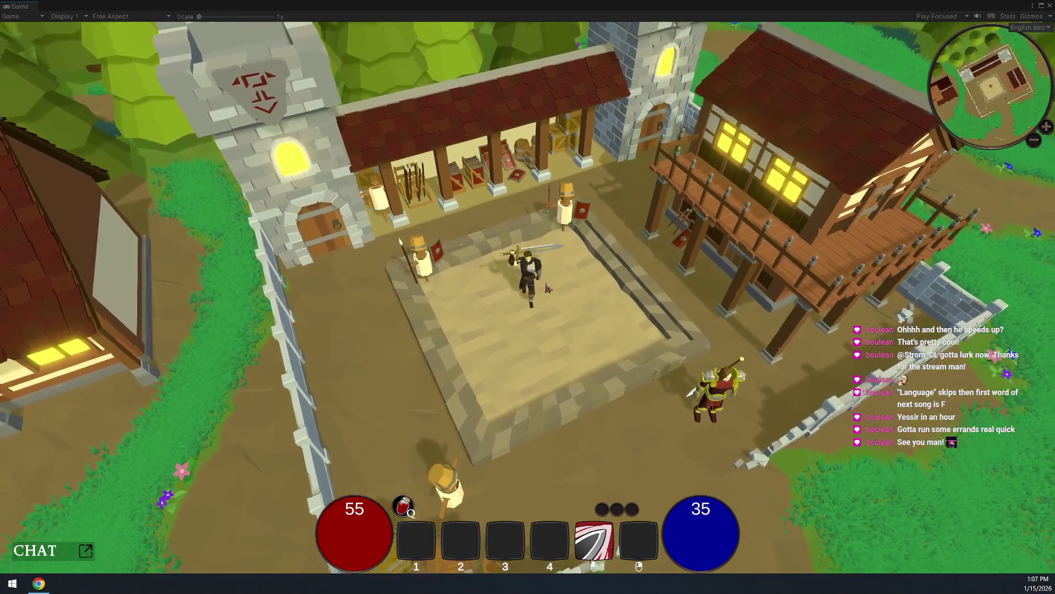
pyautogui.scroll(-4, 548, 288)
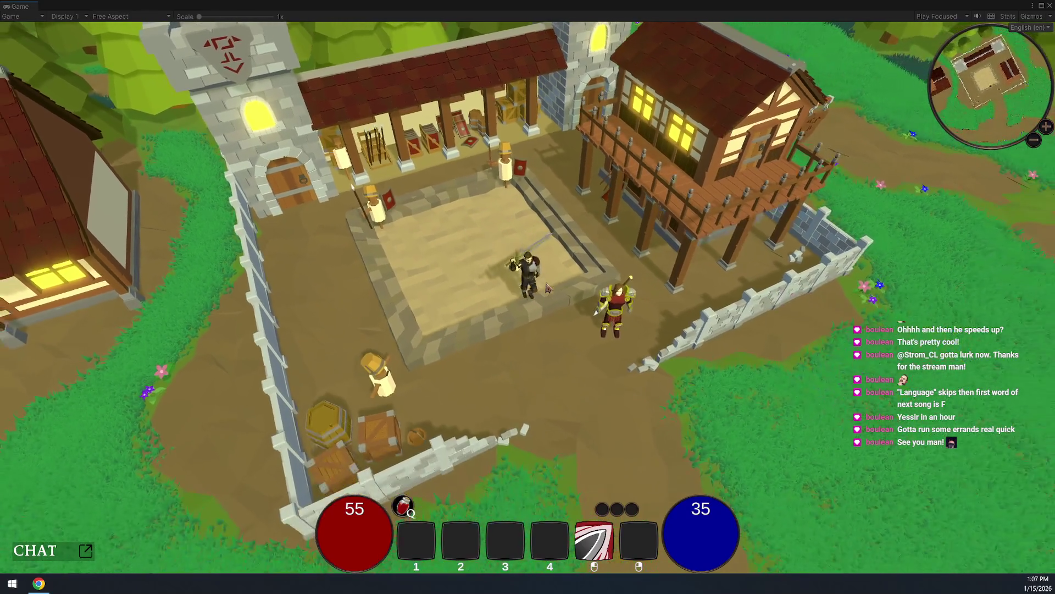
pyautogui.press('e')
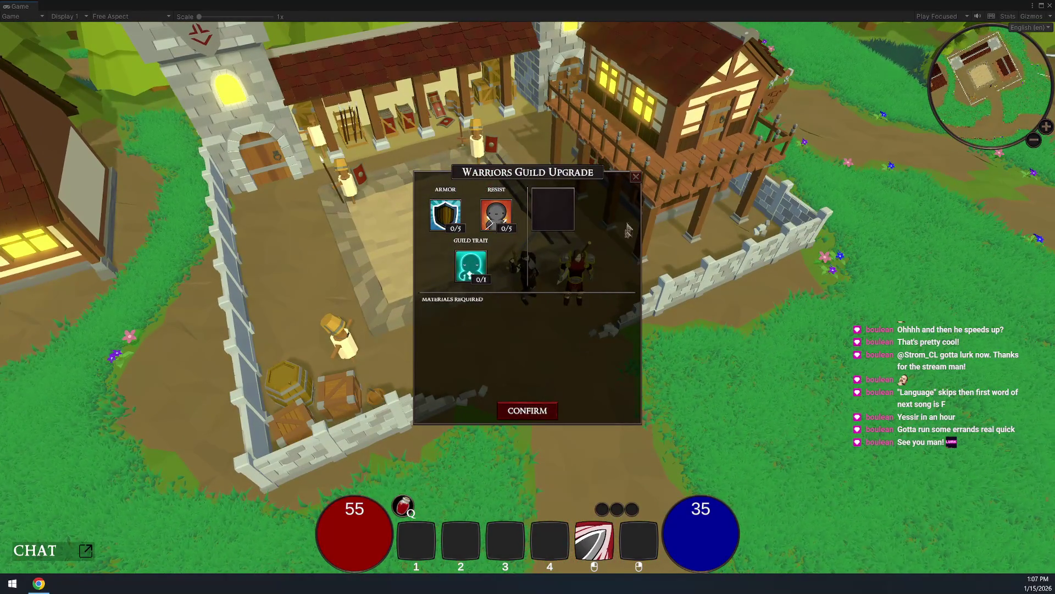
# Close the Warriors Guild upgrade window twice, then run north to the villager at the hut
pyautogui.click(636, 180)
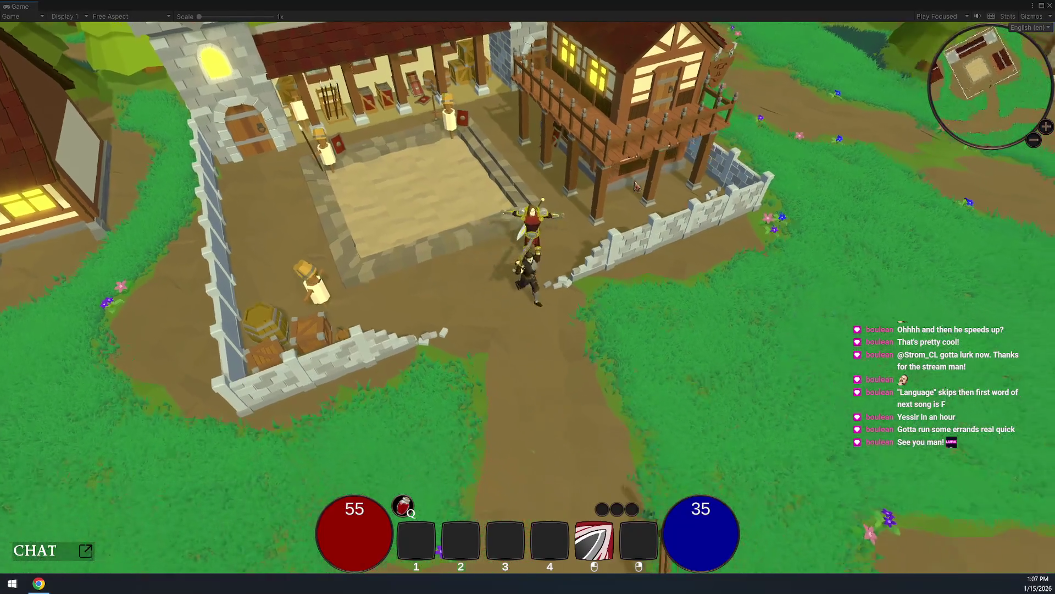
pyautogui.press('e')
pyautogui.click(636, 180)
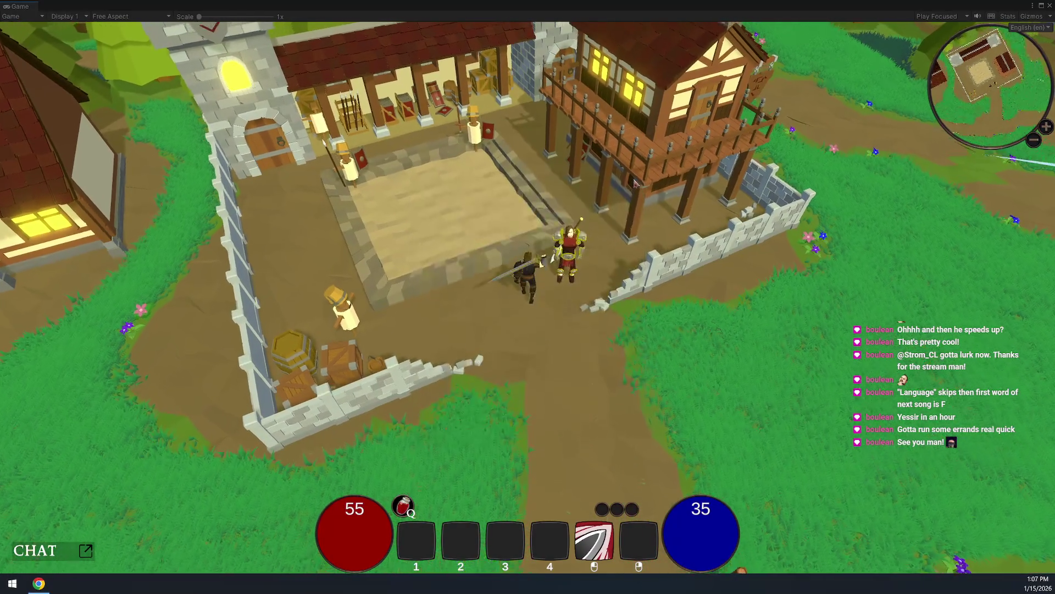
pyautogui.press('d')
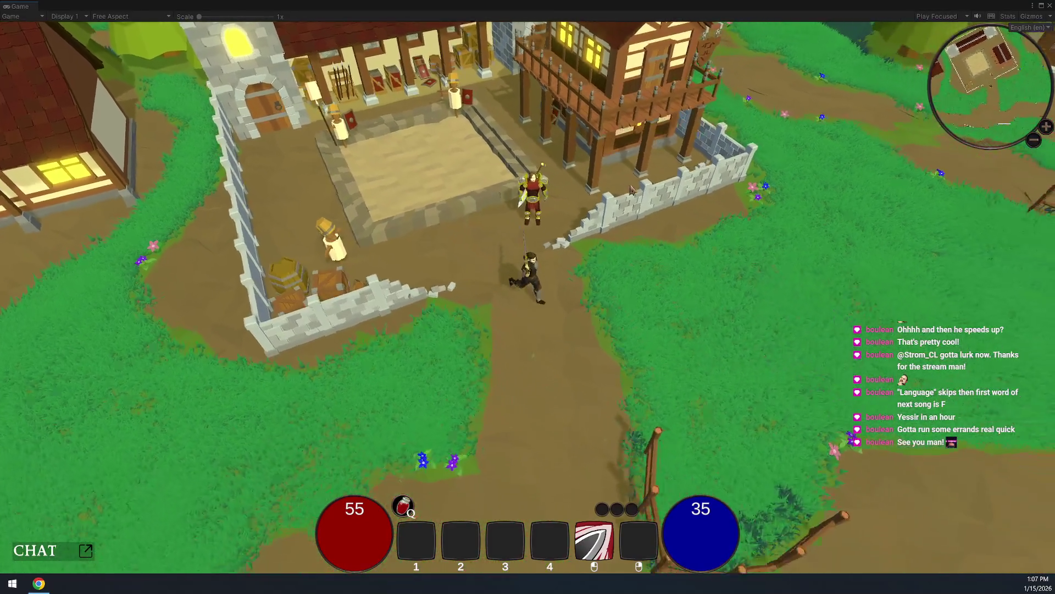
pyautogui.press('s')
pyautogui.press('w')
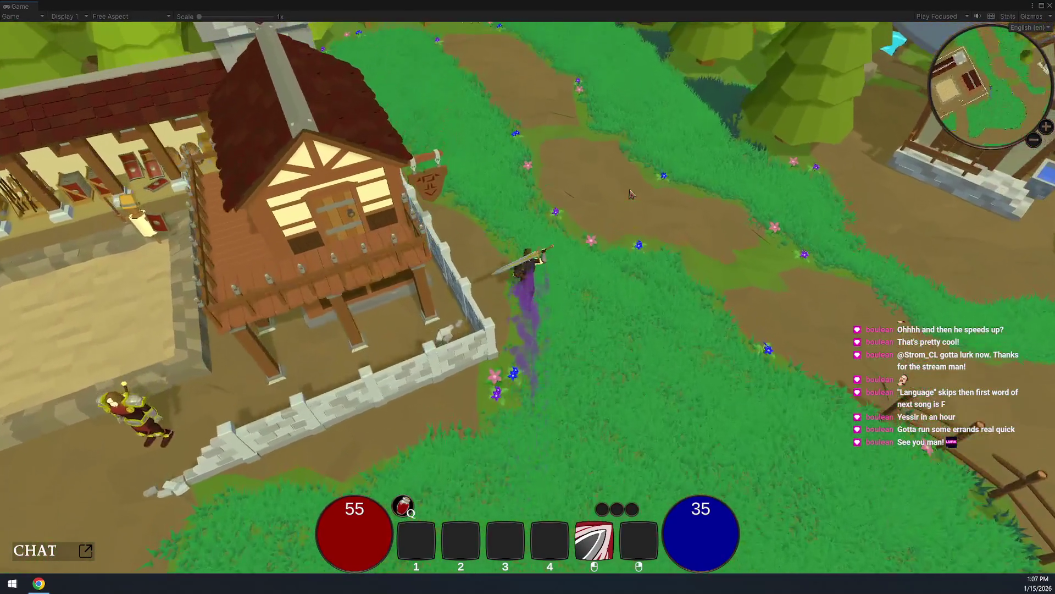
pyautogui.press('w')
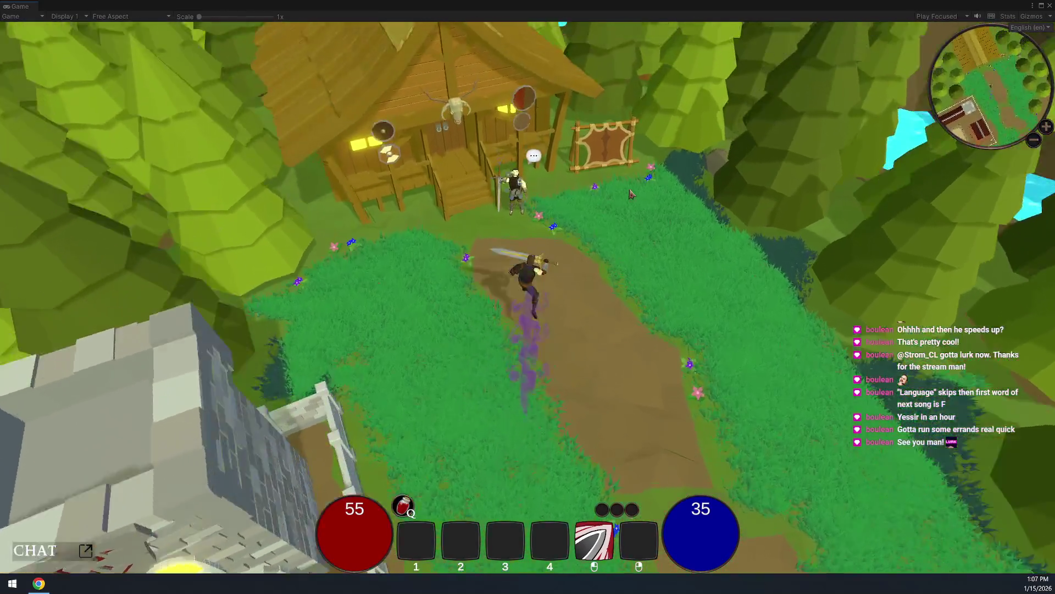
pyautogui.press('w')
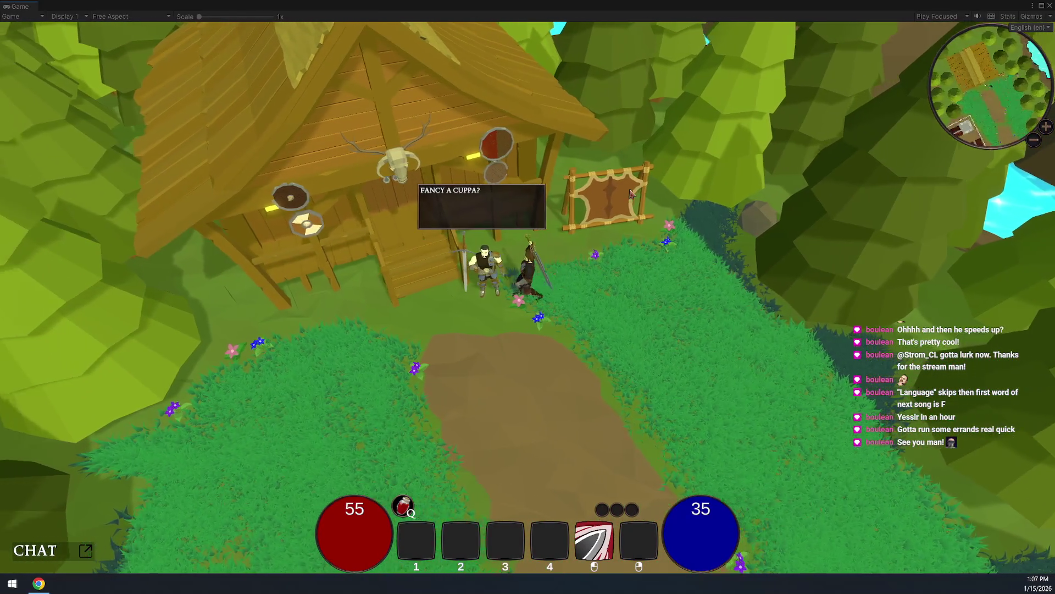
# Run south and east over the stone bridge and crossroads island, then open graphics options
pyautogui.press('s')
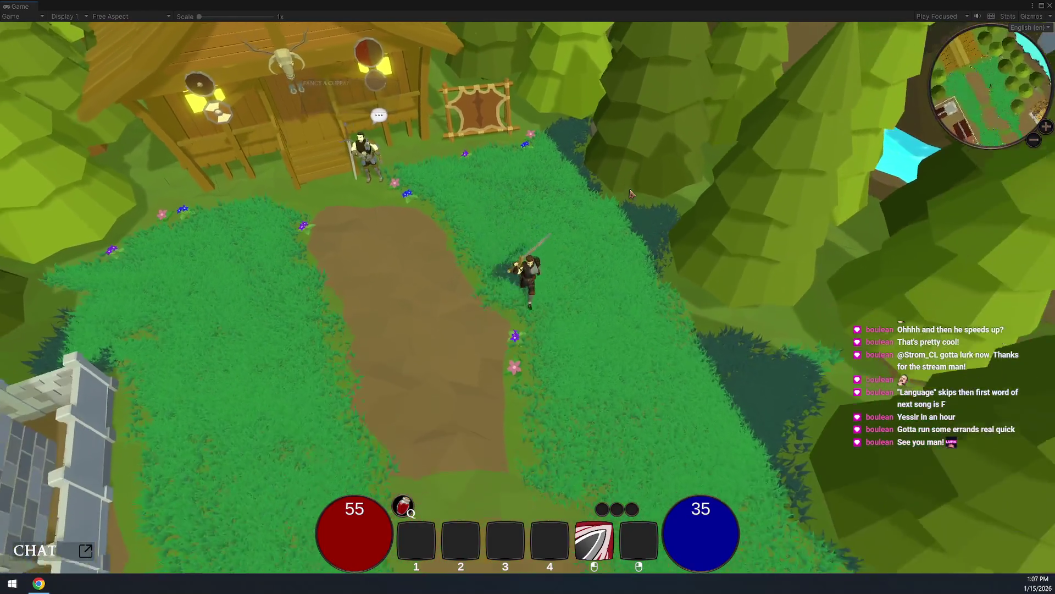
pyautogui.press('s')
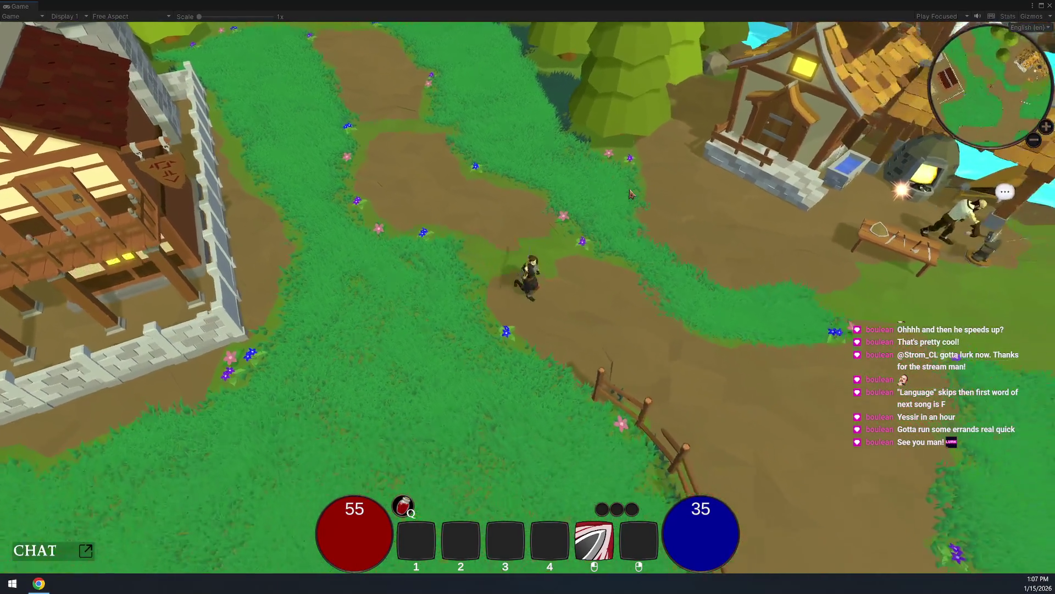
pyautogui.press('d')
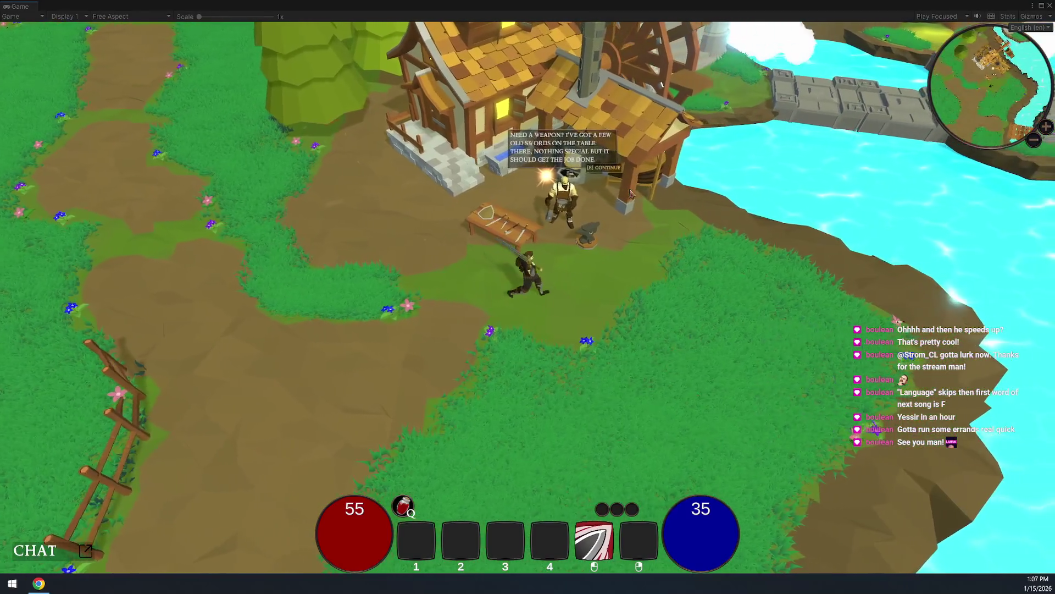
pyautogui.press('d')
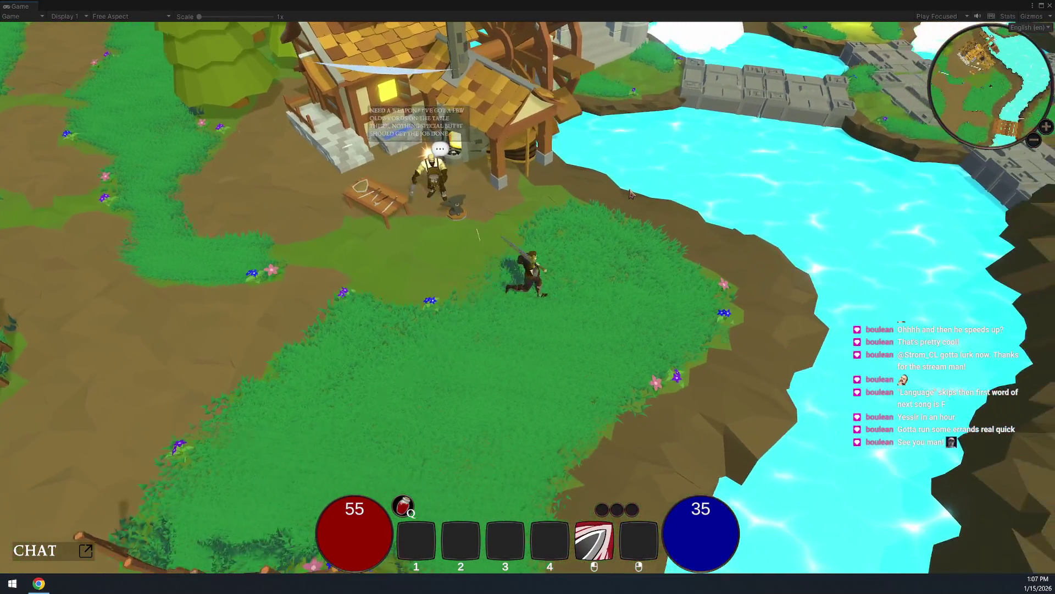
pyautogui.press('w')
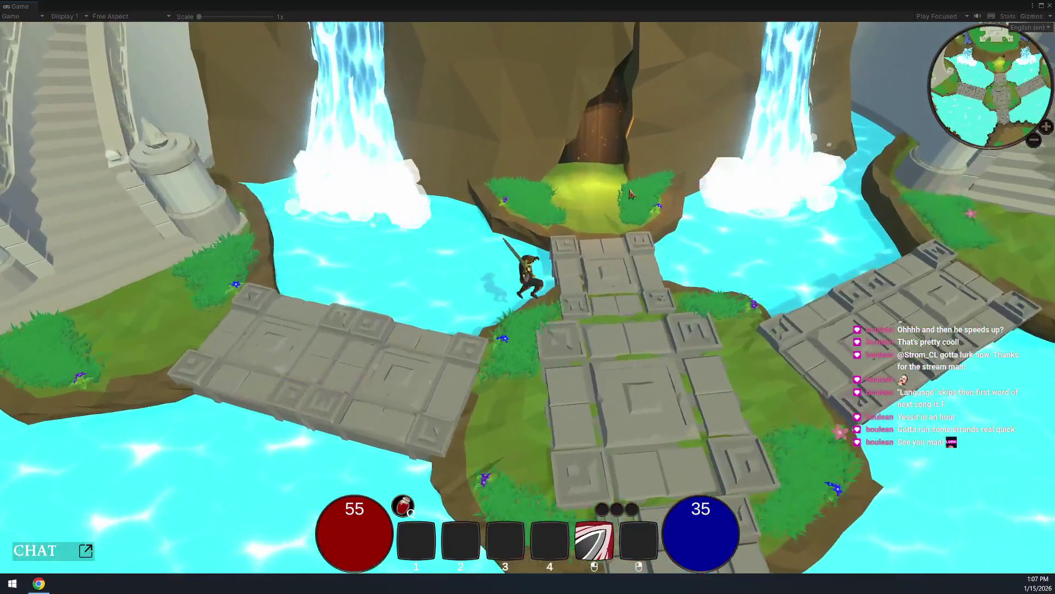
pyautogui.press('s')
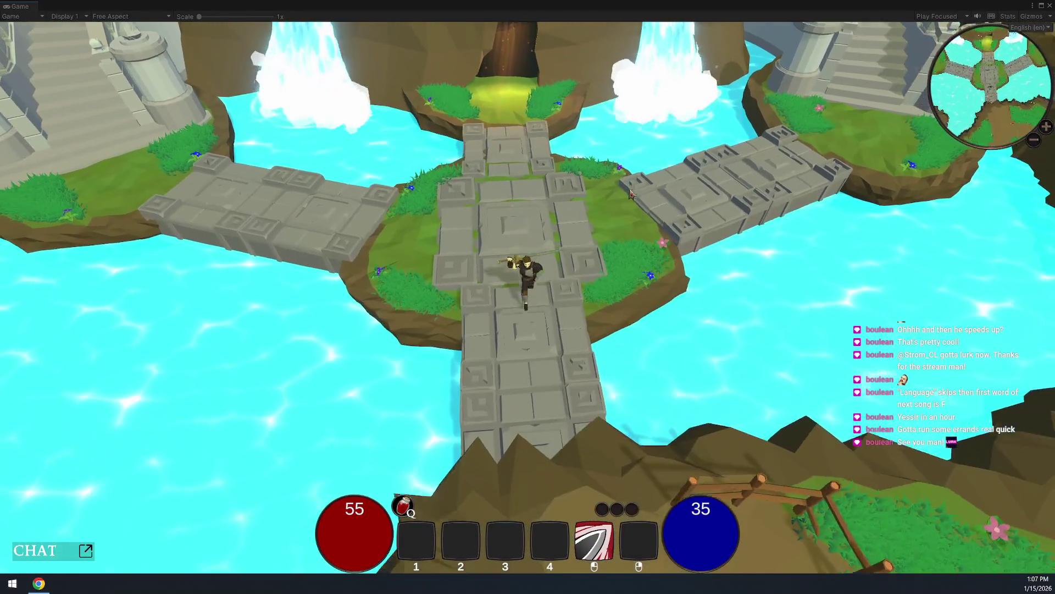
pyautogui.press('s')
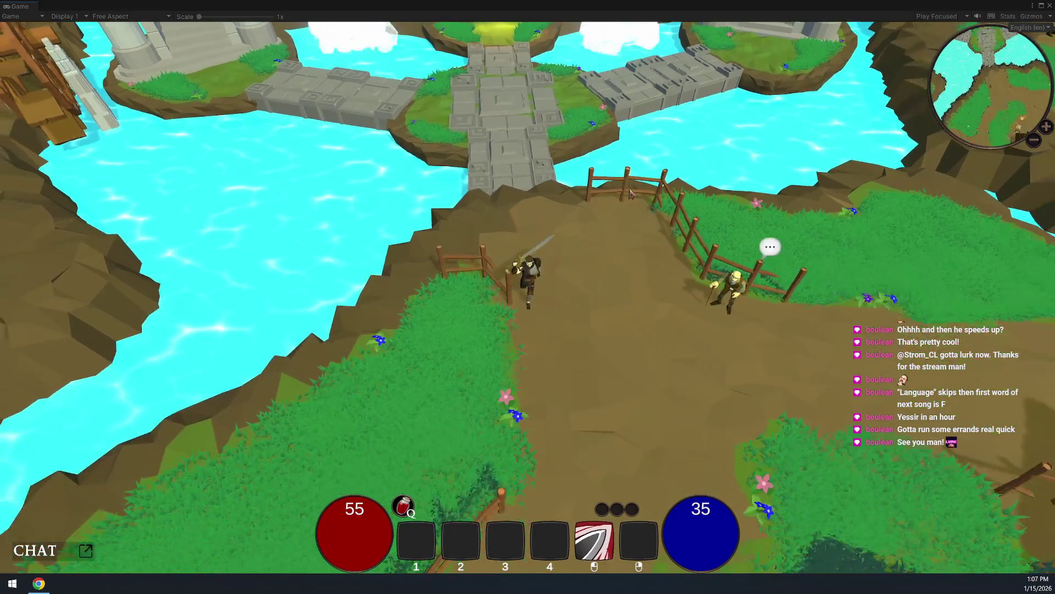
pyautogui.press('Escape')
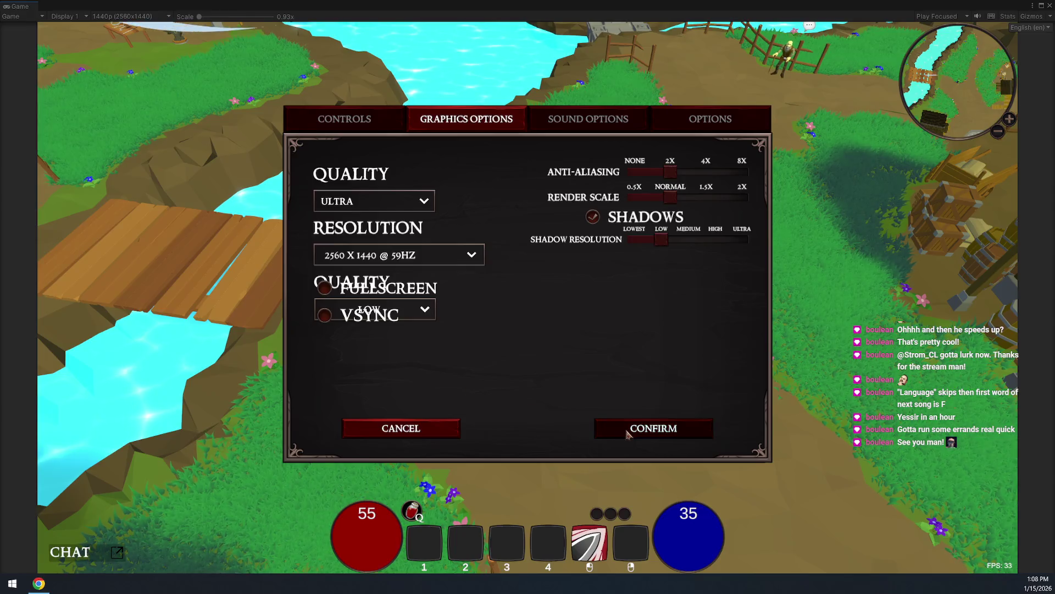
# Resume play, run the hero briefly, then reopen Options on the Graphics Options page
pyautogui.press('Escape')
pyautogui.click(537, 371)
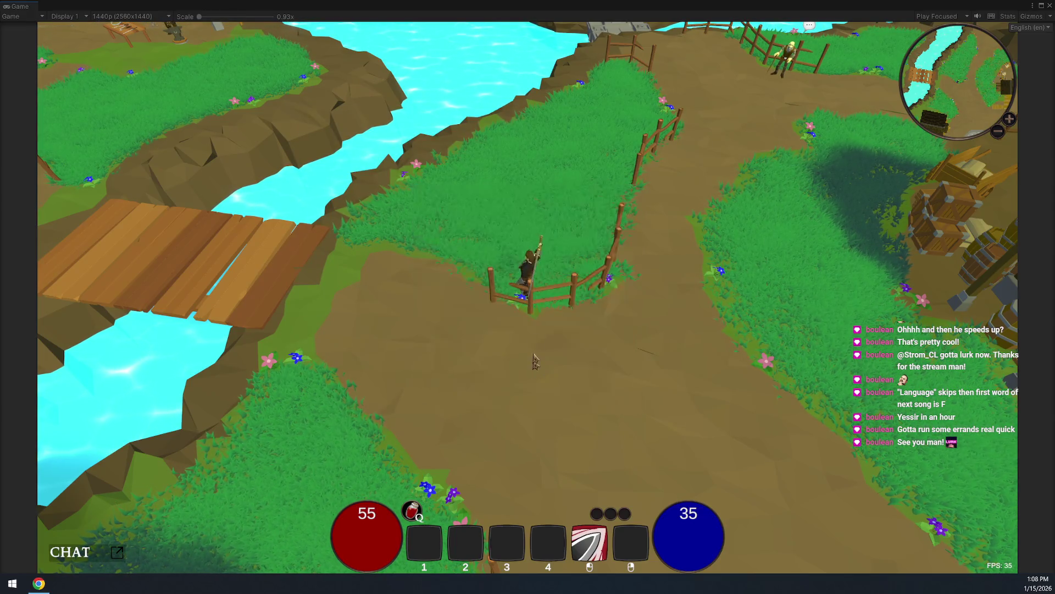
pyautogui.press('a')
pyautogui.click(797, 305)
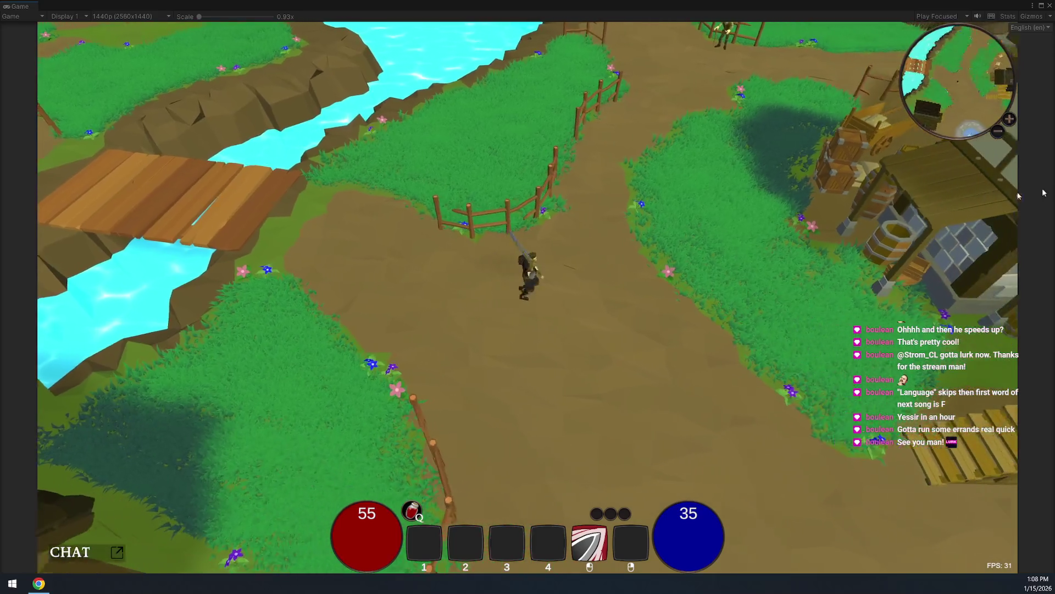
pyautogui.press('Escape')
pyautogui.click(527, 265)
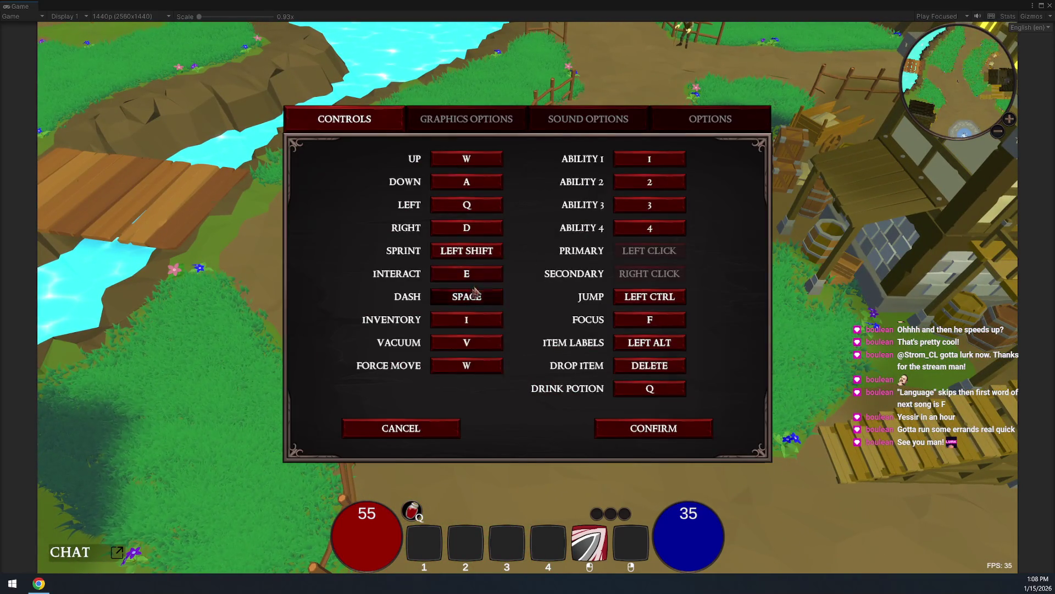
pyautogui.click(463, 122)
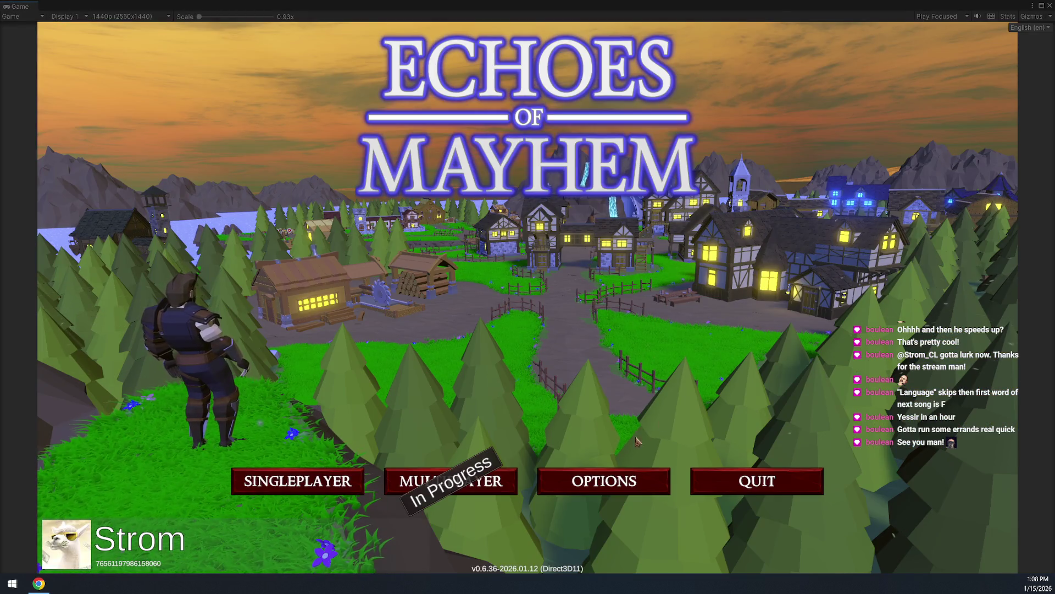
# Open Graphics Options from the title screen, exit play mode with Ctrl+P, then show the Controls bindings
pyautogui.click(615, 483)
pyautogui.click(511, 122)
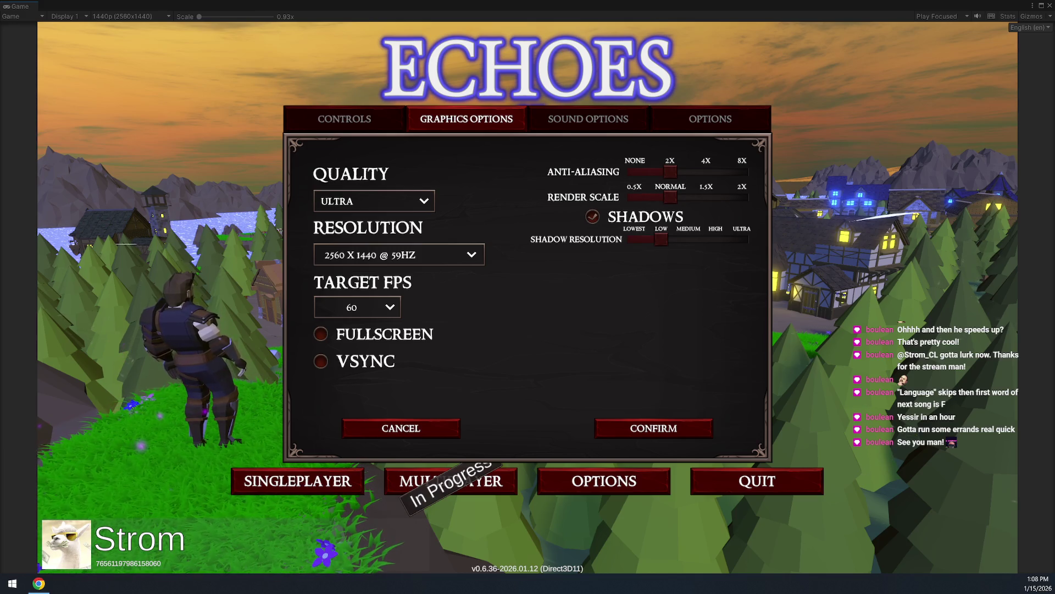
pyautogui.hotkey('ctrl', 'p')
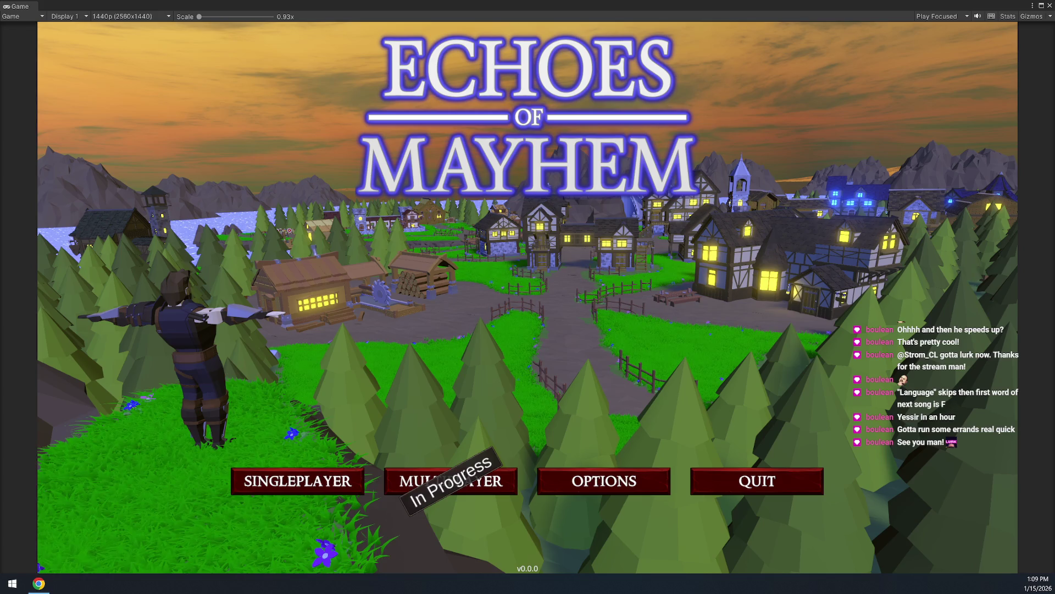
pyautogui.press('Escape')
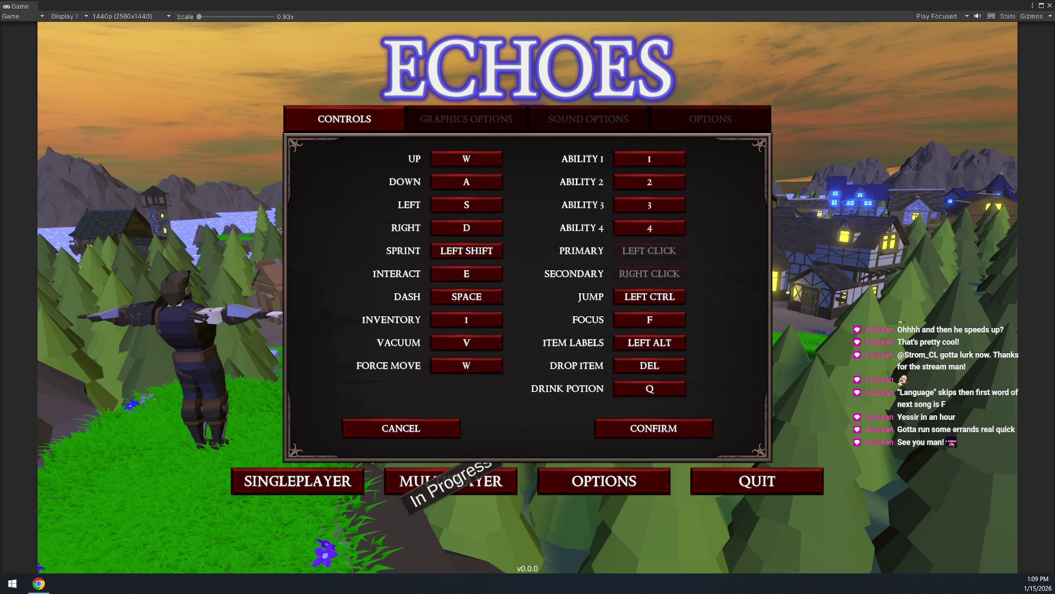
# Close the Controls bindings panel and start a singleplayer game
pyautogui.press('Escape')
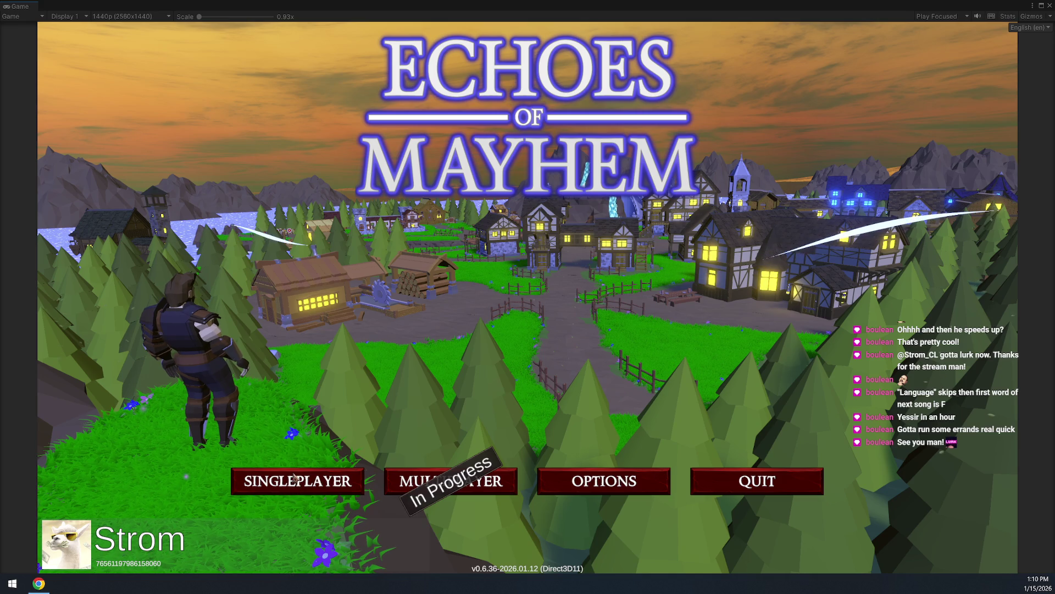
pyautogui.click(294, 476)
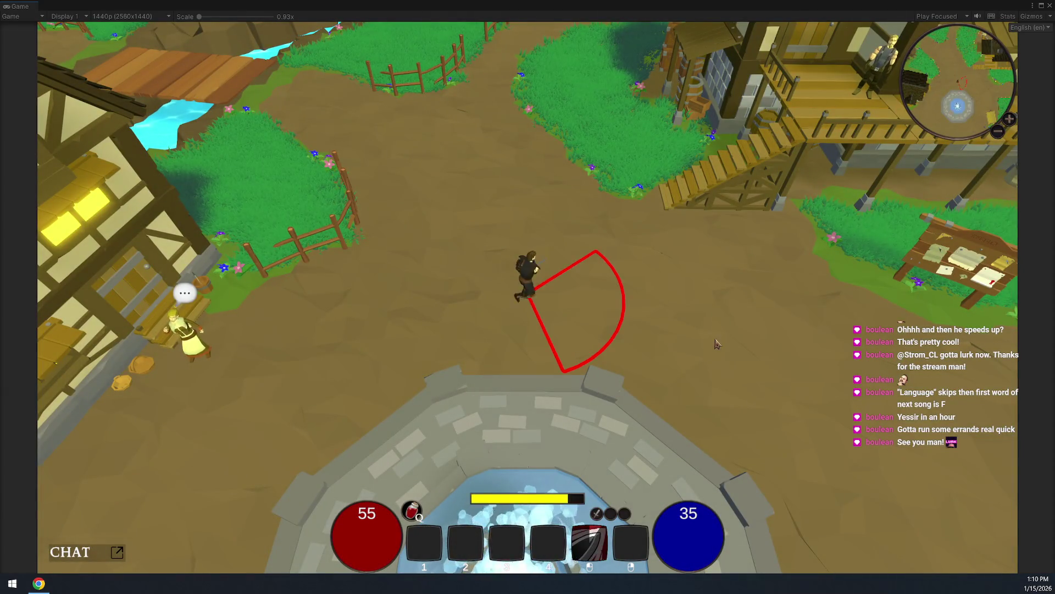
pyautogui.press('Escape')
pyautogui.click(496, 261)
pyautogui.click(479, 126)
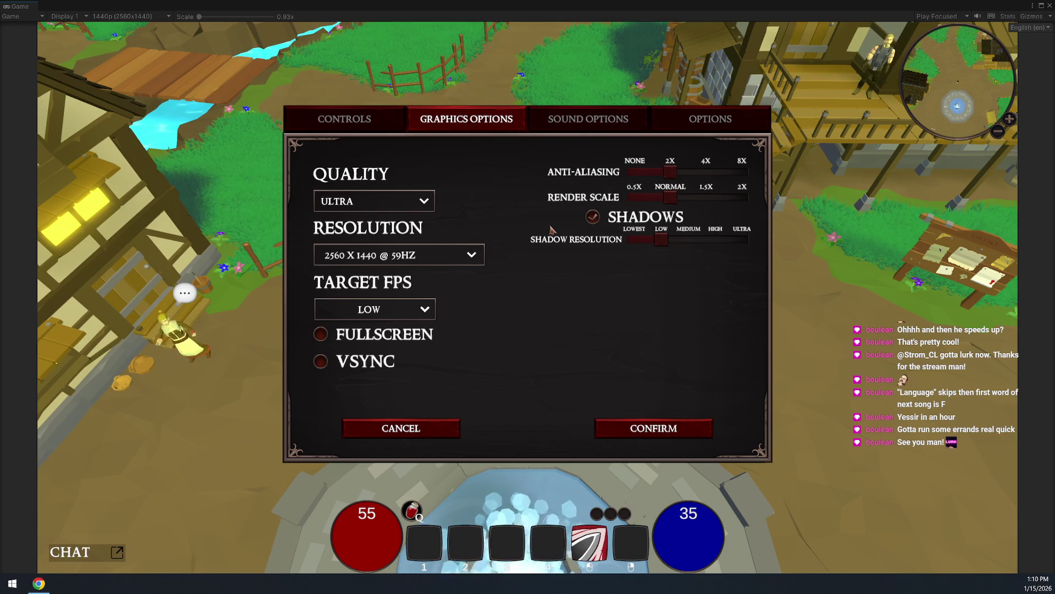
pyautogui.click(425, 310)
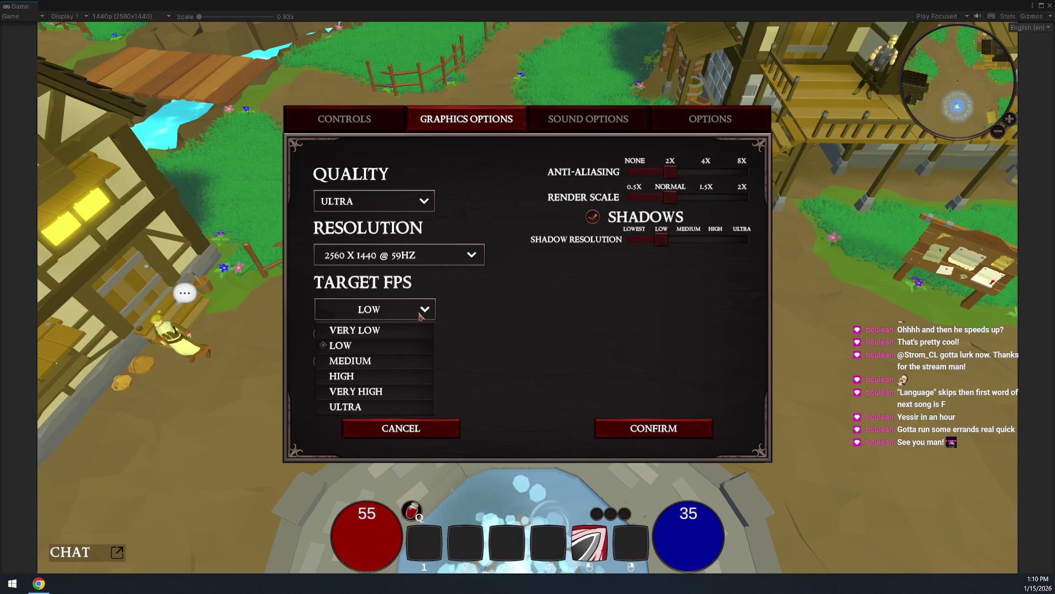
pyautogui.click(420, 316)
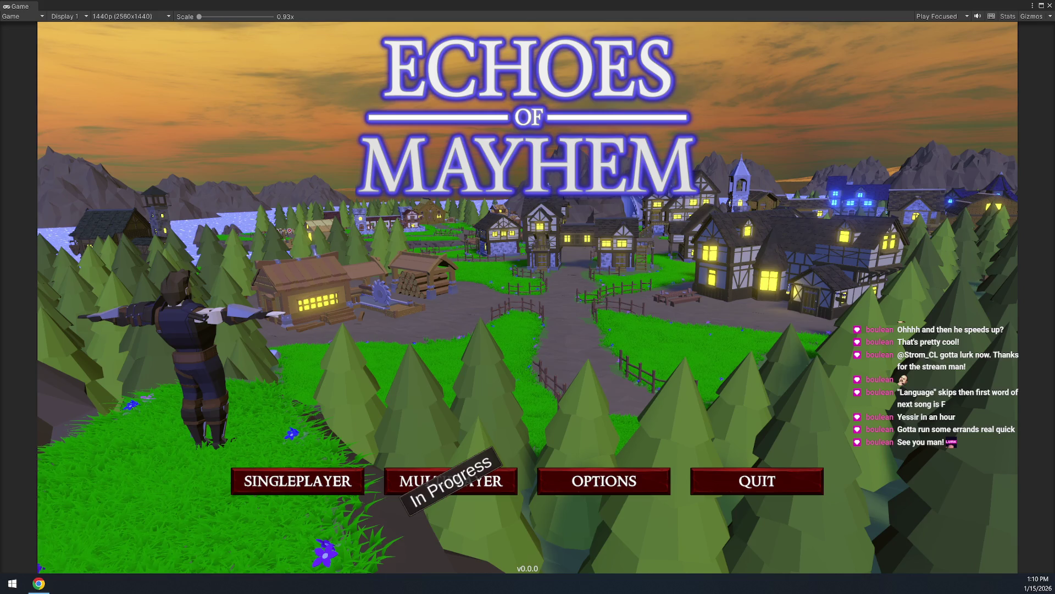
pyautogui.click(604, 481)
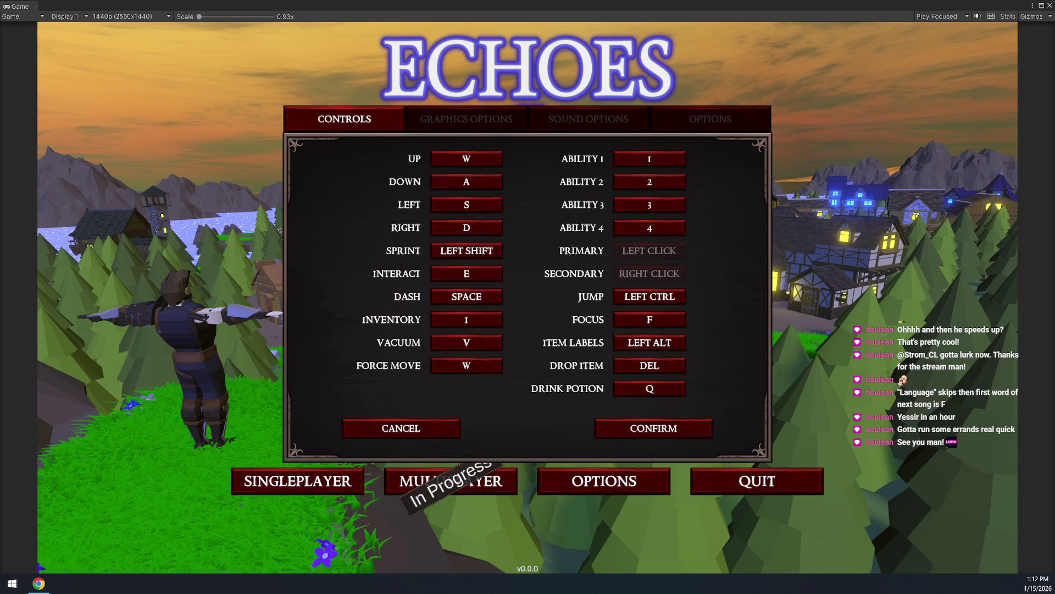
# Close the game's settings panel with Escape
pyautogui.press('Escape')
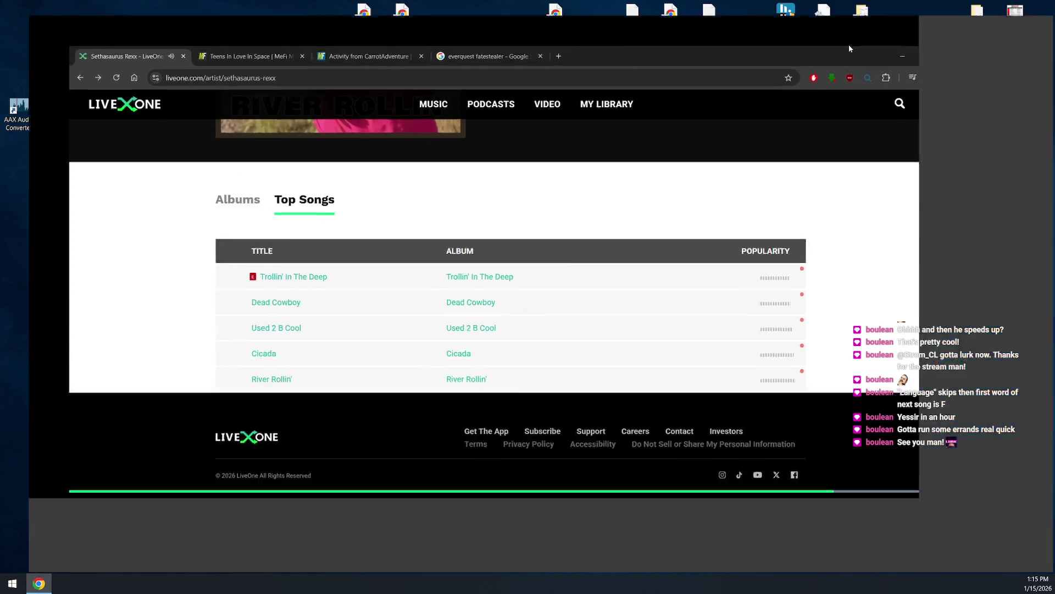
# Maximize the LiveOne browser window
pyautogui.doubleClick(849, 44)
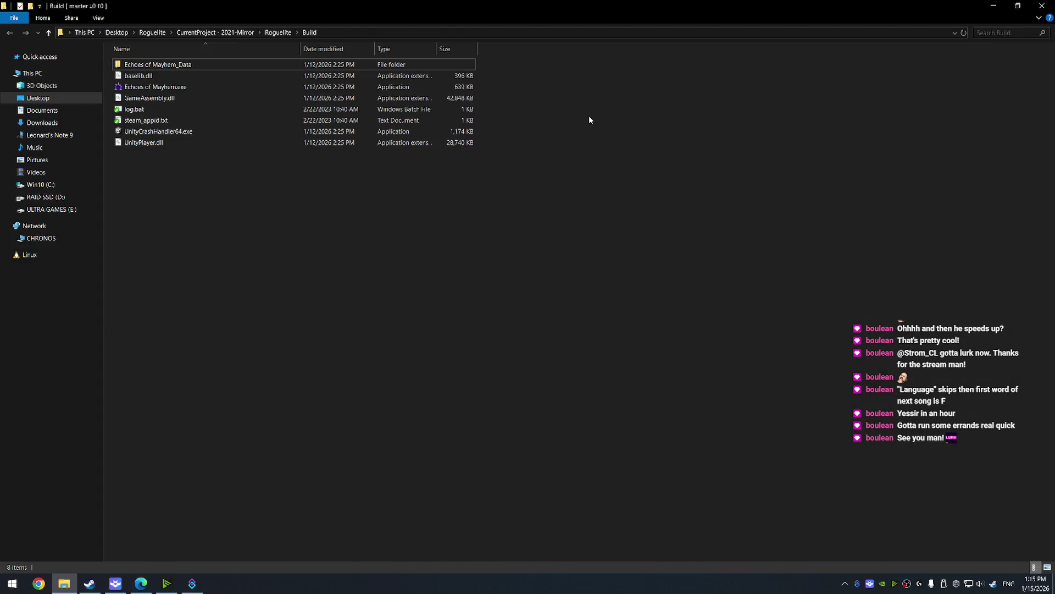
# Open the ContentBuilder folder window and move the Steamworks builds window into place
pyautogui.click(64, 583)
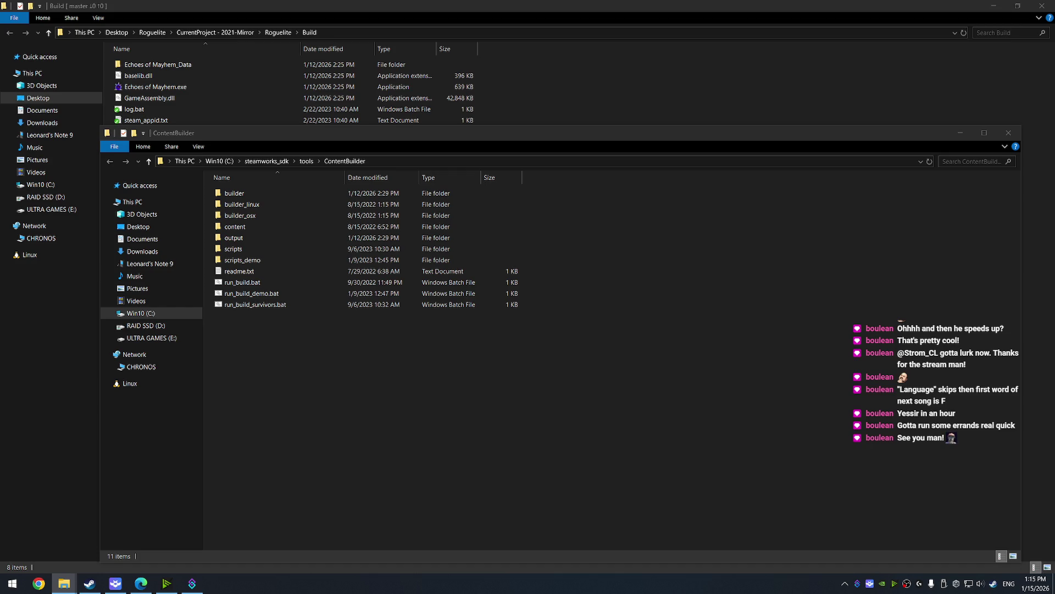
pyautogui.moveTo(427, 91)
pyautogui.mouseDown()
pyautogui.moveTo(796, 55)
pyautogui.moveTo(800, 46)
pyautogui.mouseUp()
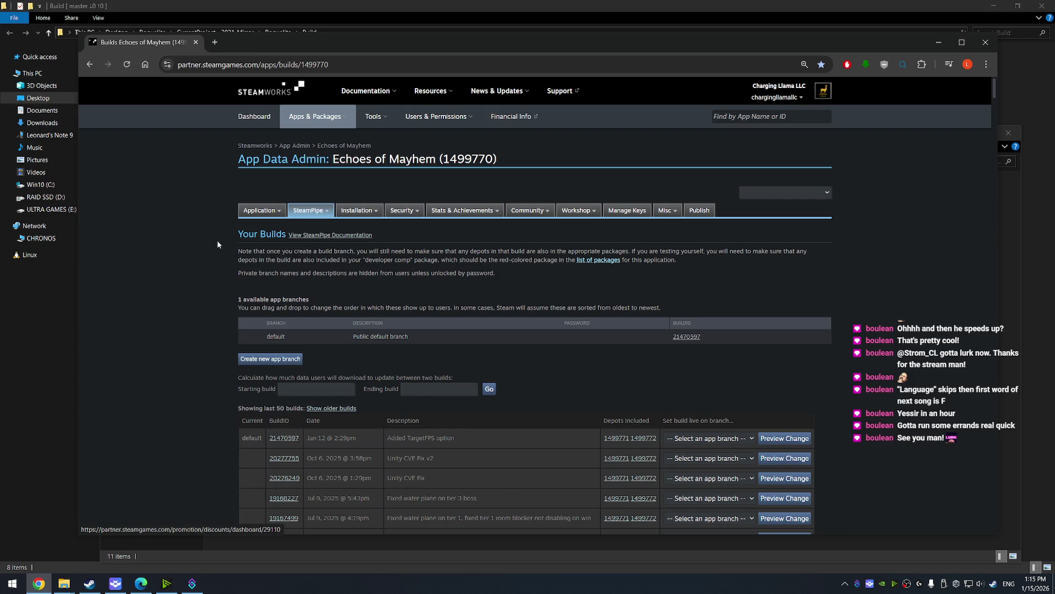
# Reload the Steamworks builds page, visit Upload Depots via HTTP, then close the browser
pyautogui.click(303, 222)
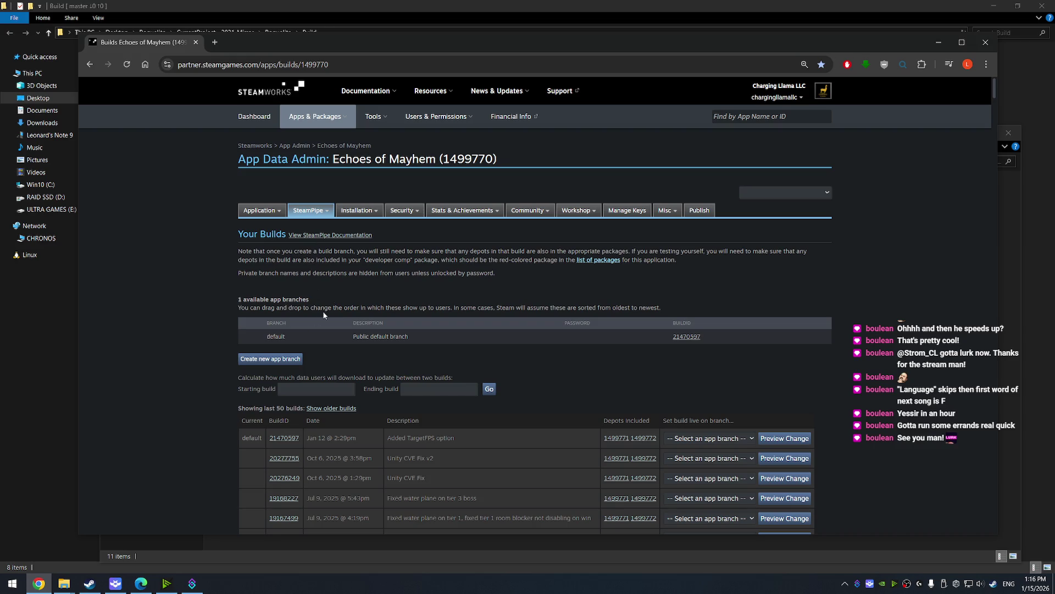
pyautogui.moveTo(320, 216)
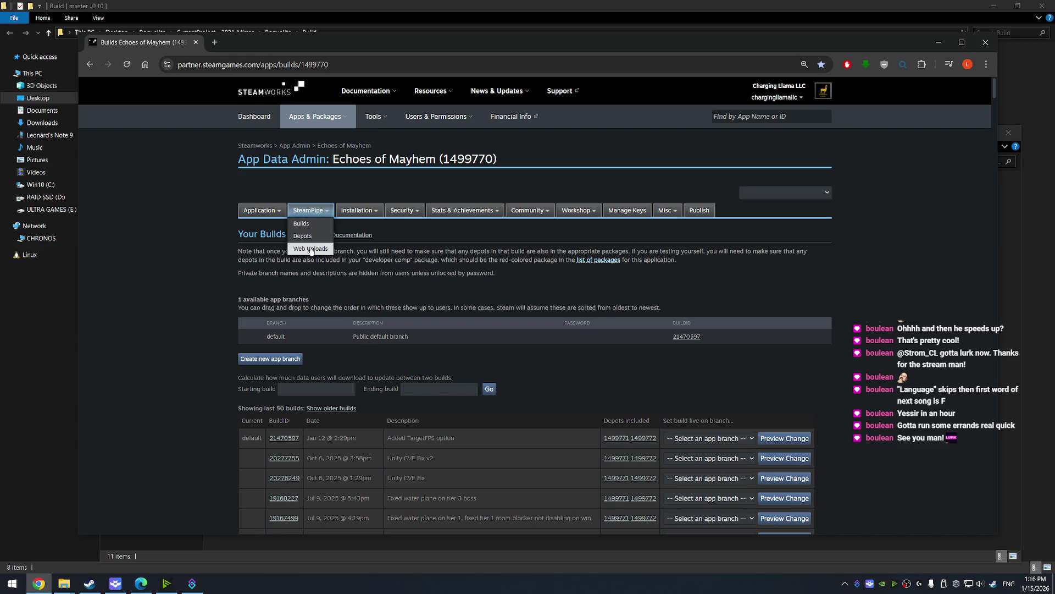
pyautogui.click(327, 248)
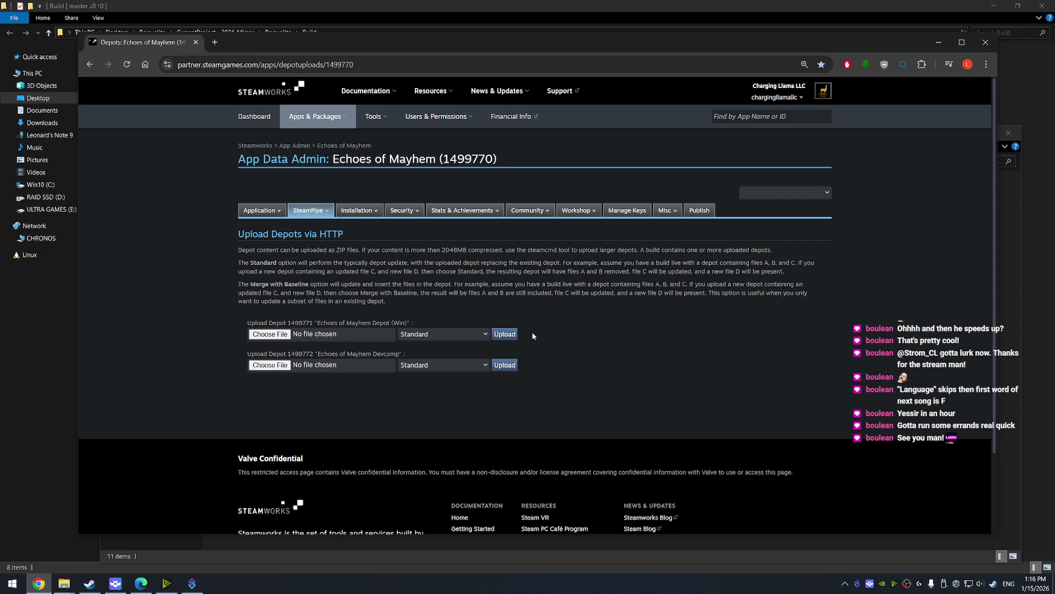
pyautogui.click(985, 43)
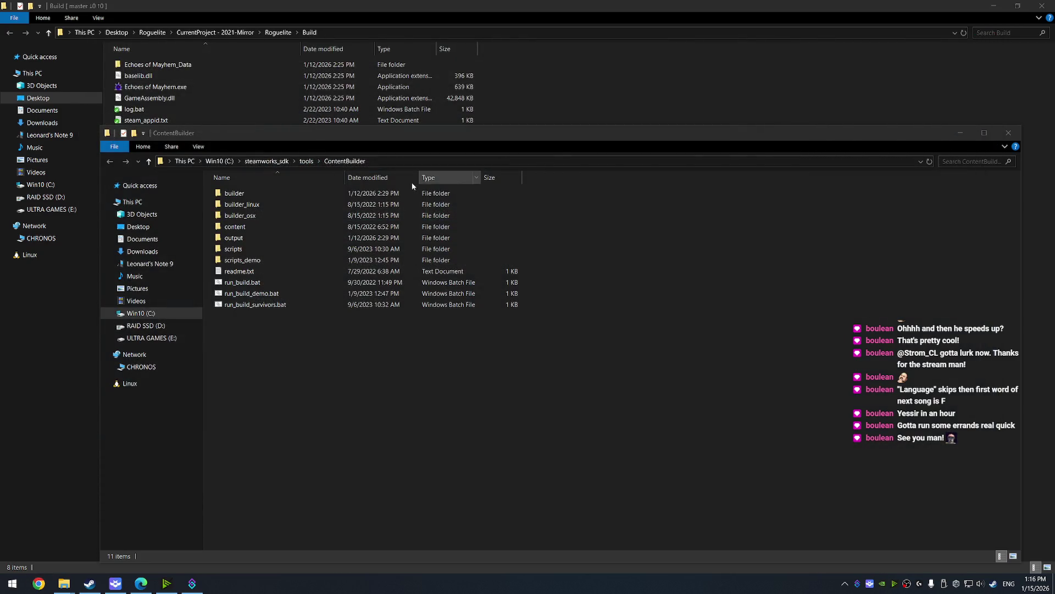
# Open run_build.bat in Notepad to review its steamcmd run_app_build command
pyautogui.moveTo(513, 139); pyautogui.dragTo(503, 77)
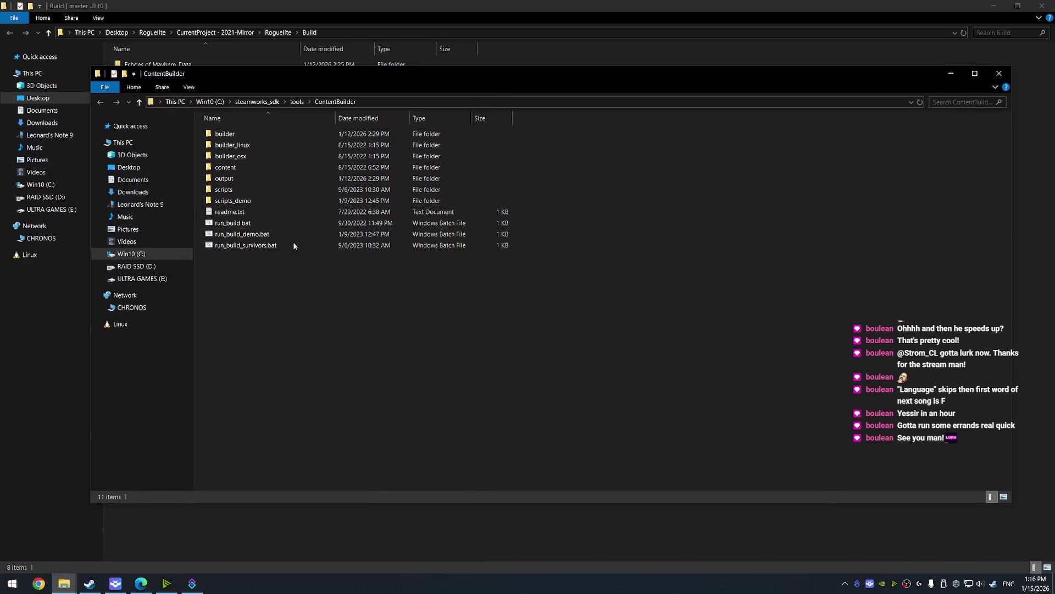
pyautogui.rightClick(234, 221)
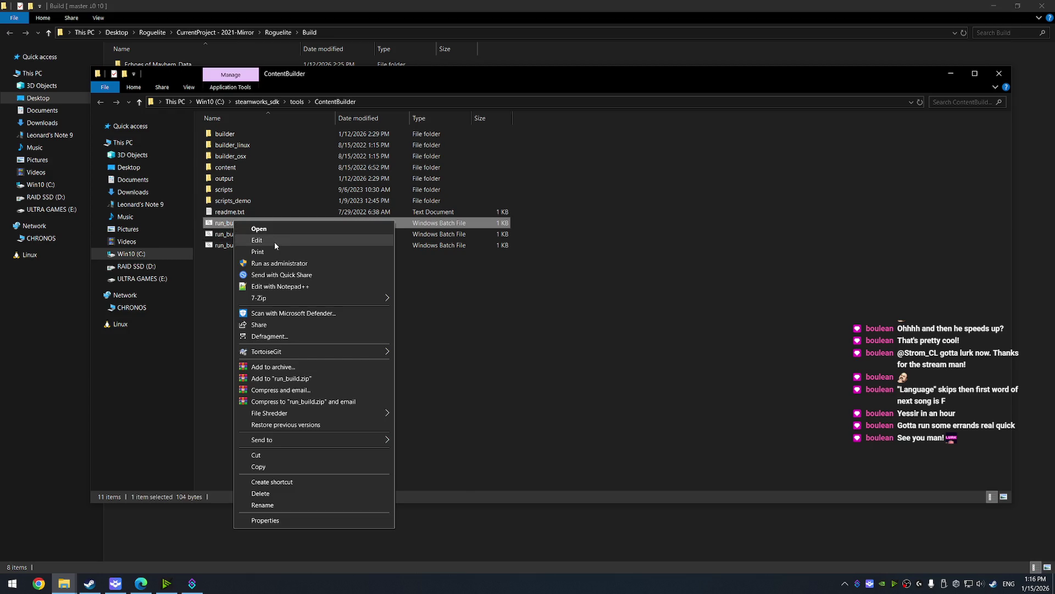
pyautogui.click(294, 240)
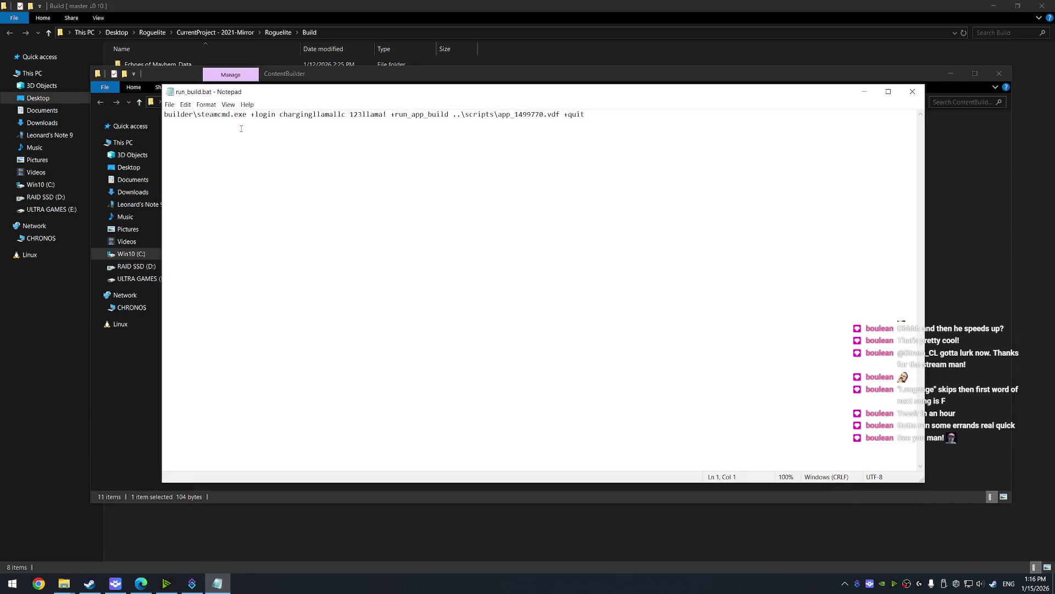
pyautogui.click(503, 76)
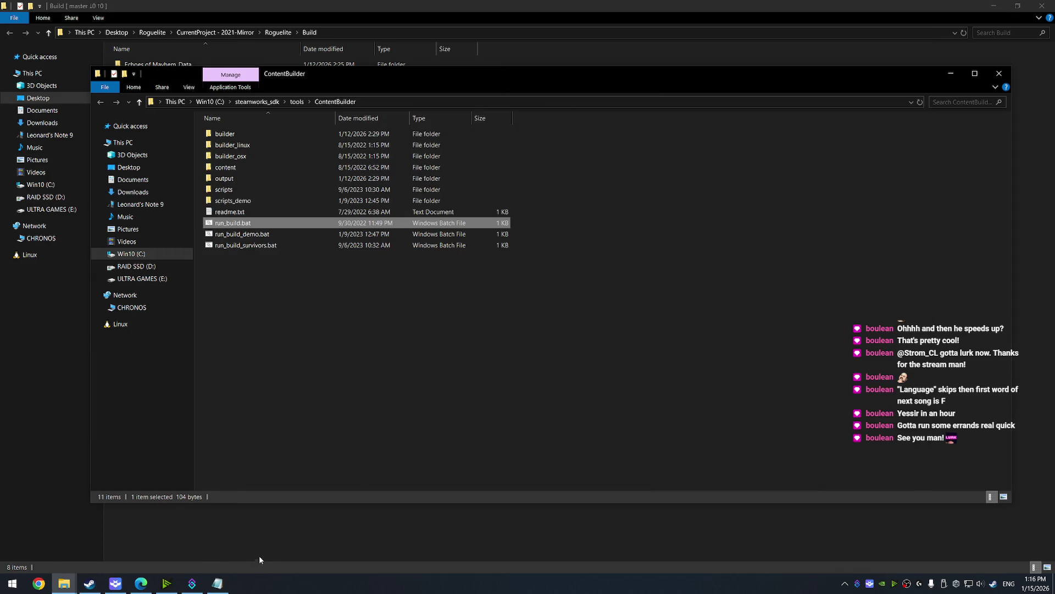
# Close the run_build.bat Notepad window and open the scripts folder
pyautogui.moveTo(226, 588)
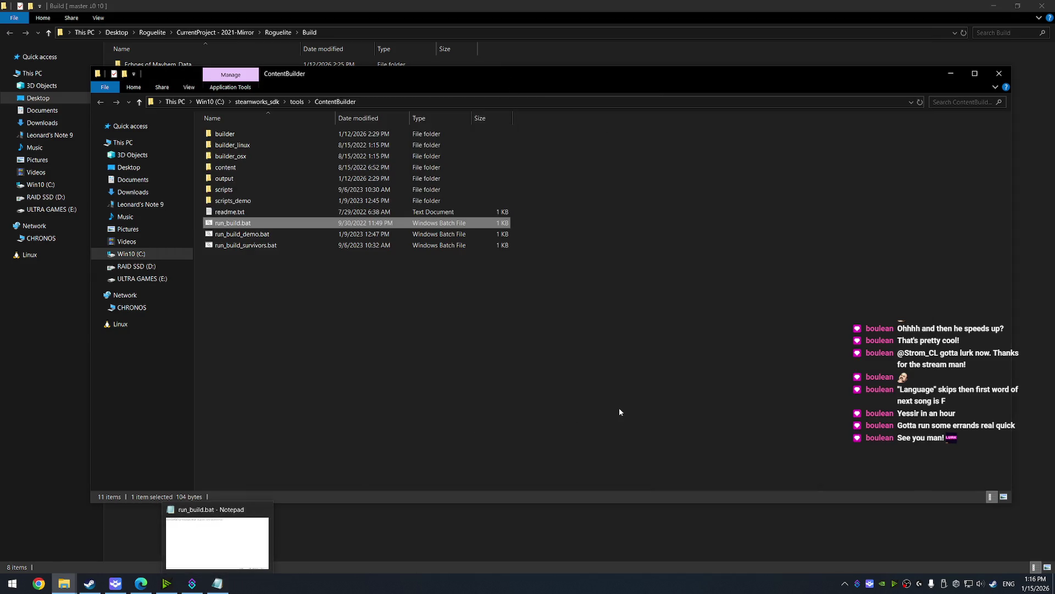
pyautogui.rightClick(224, 586)
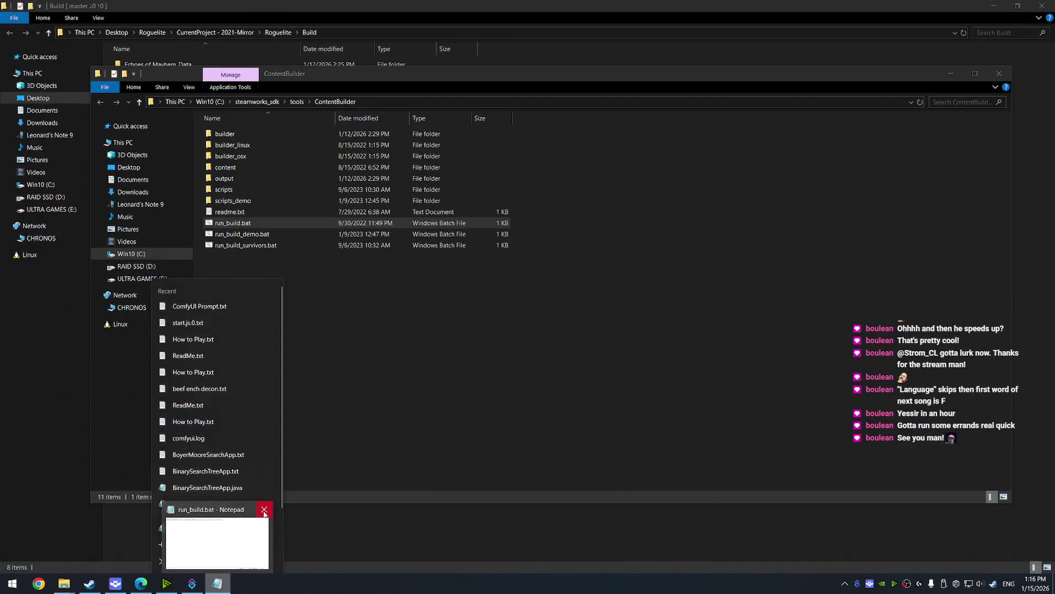
pyautogui.click(264, 510)
pyautogui.doubleClick(252, 192)
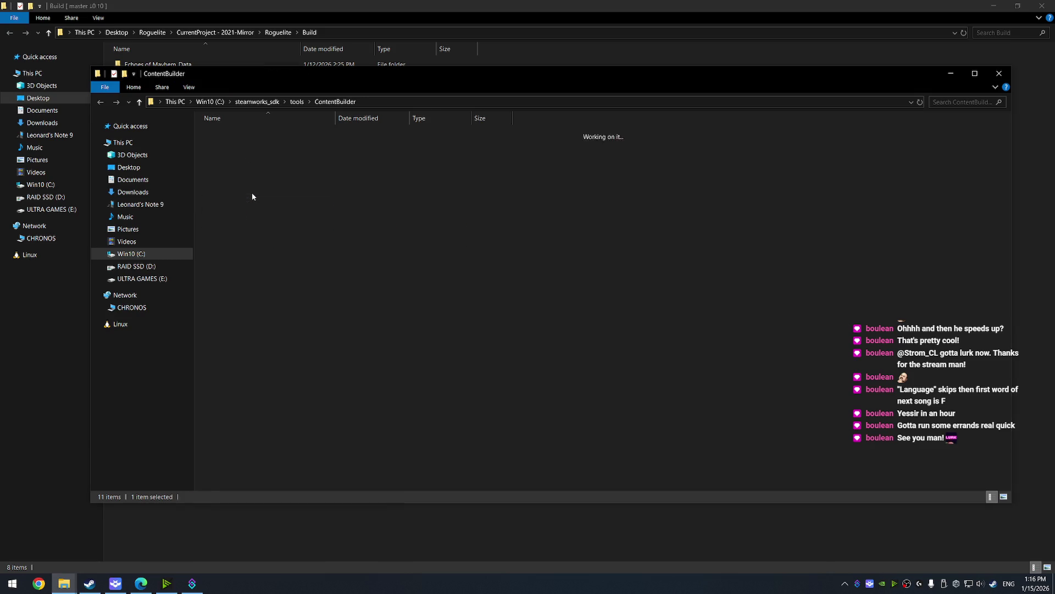
# Run run_build.bat from the ContentBuilder folder to start the steamcmd build upload
pyautogui.click(250, 136)
pyautogui.rightClick(251, 137)
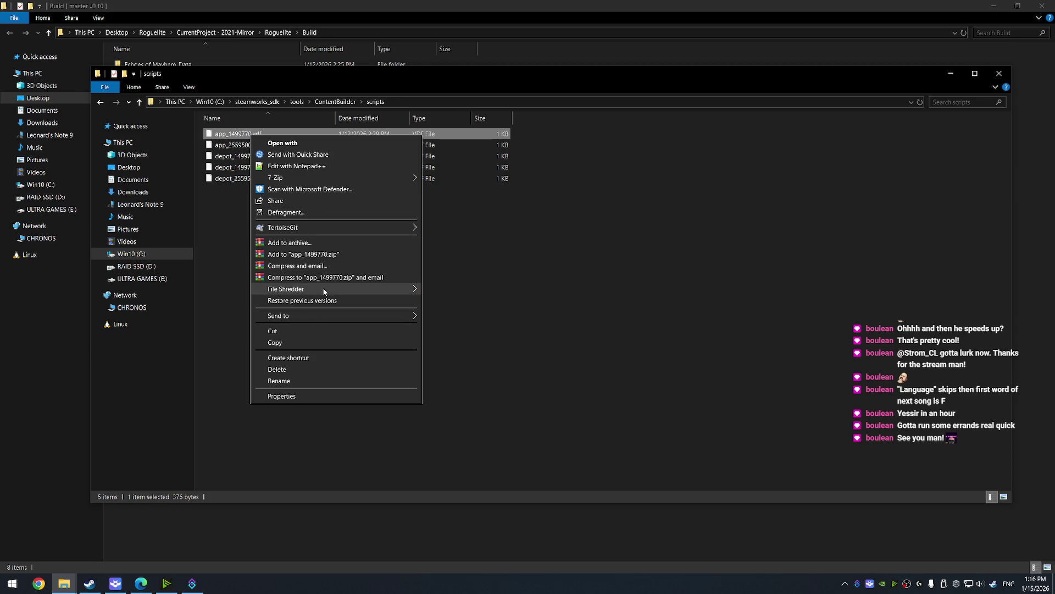
pyautogui.click(637, 249)
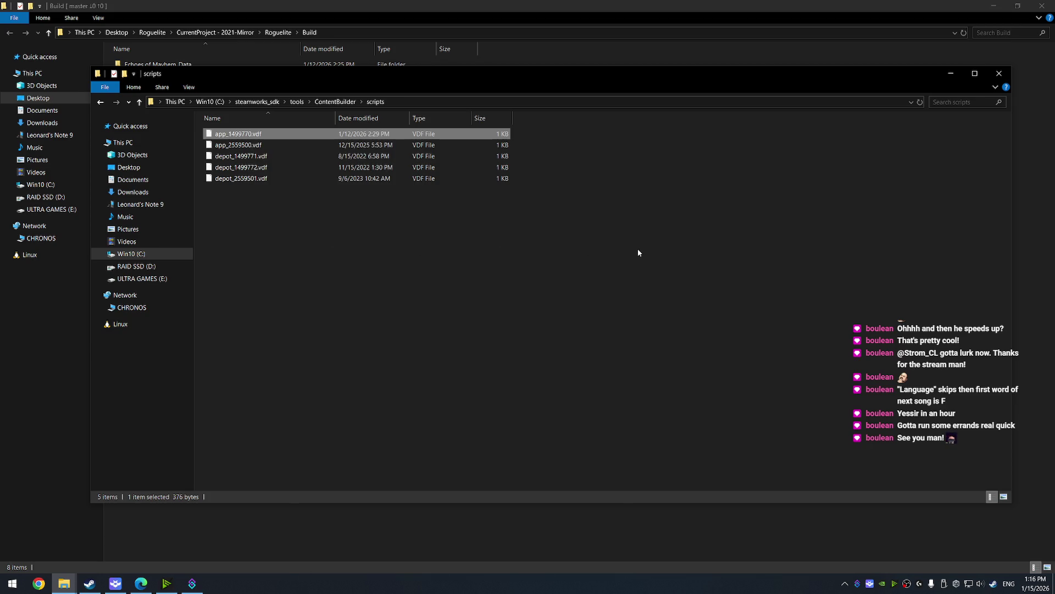
pyautogui.click(550, 239)
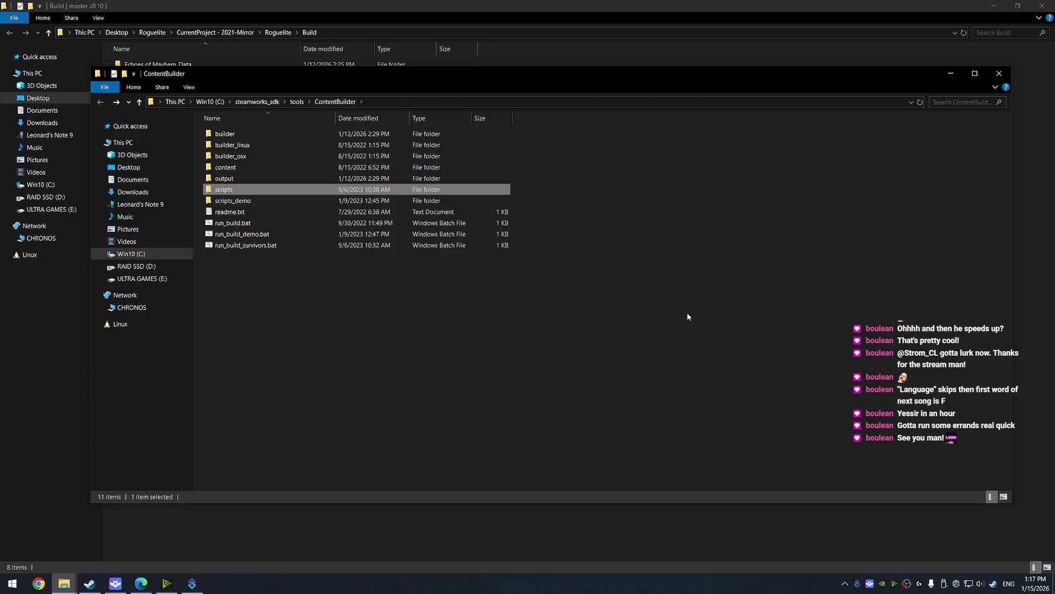
pyautogui.doubleClick(243, 223)
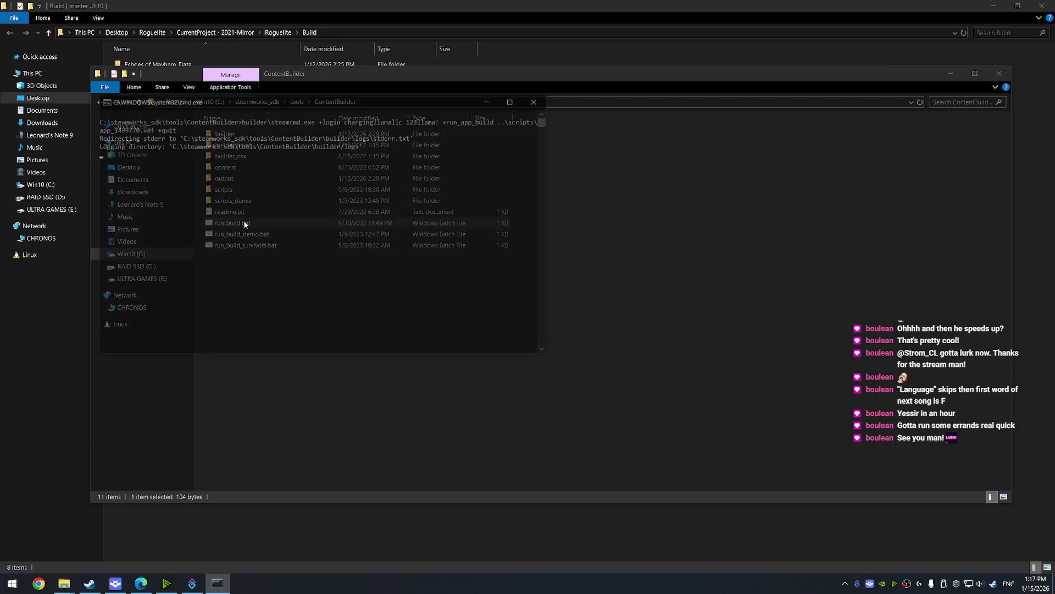
# Let the steamcmd upload finish, then close the ContentBuilder folder window
pyautogui.moveTo(419, 103); pyautogui.dragTo(580, 137)
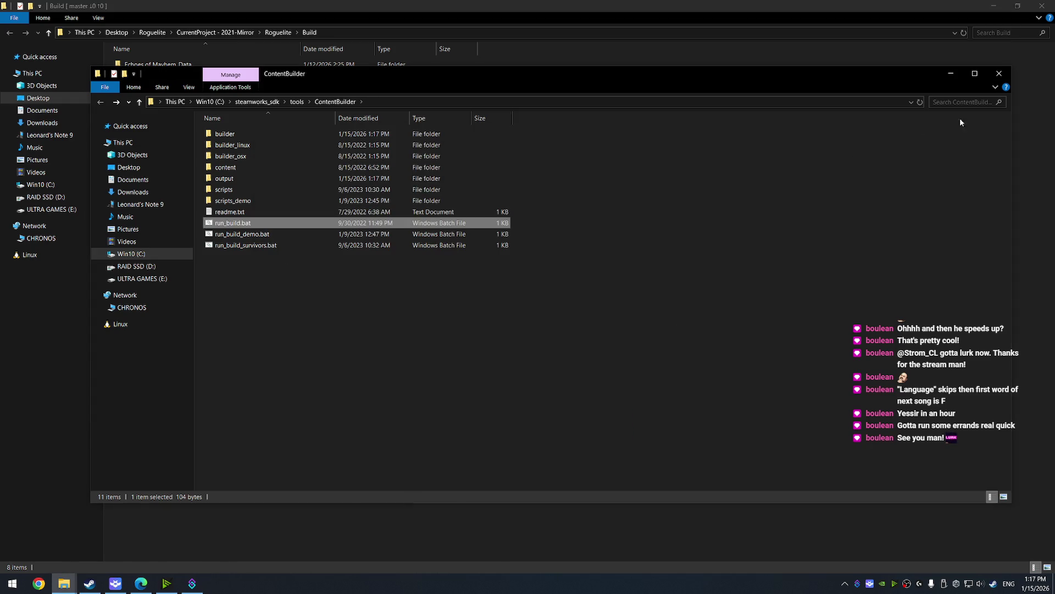
pyautogui.click(999, 73)
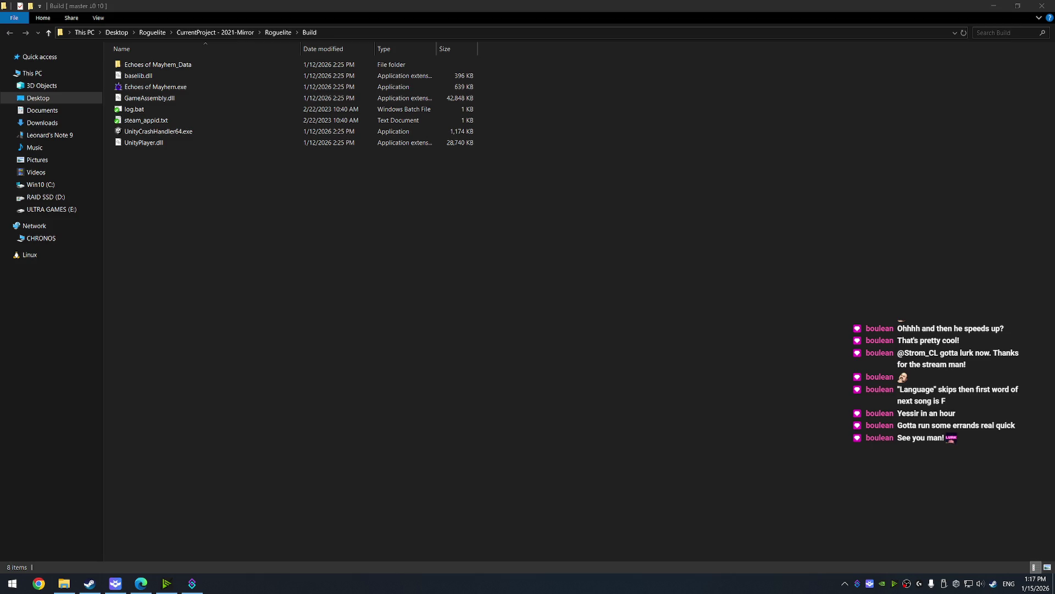
pyautogui.hotkey('alt', 'Tab')
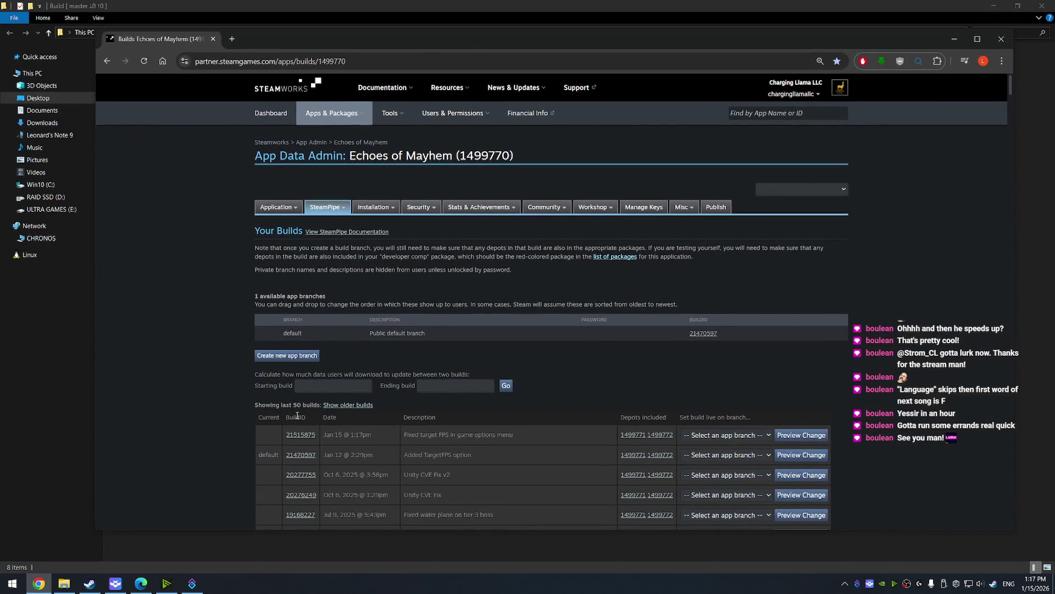
# Assign the newest build, 21515875, to the default branch and choose to set it live now
pyautogui.scroll(-3, 437, 399)
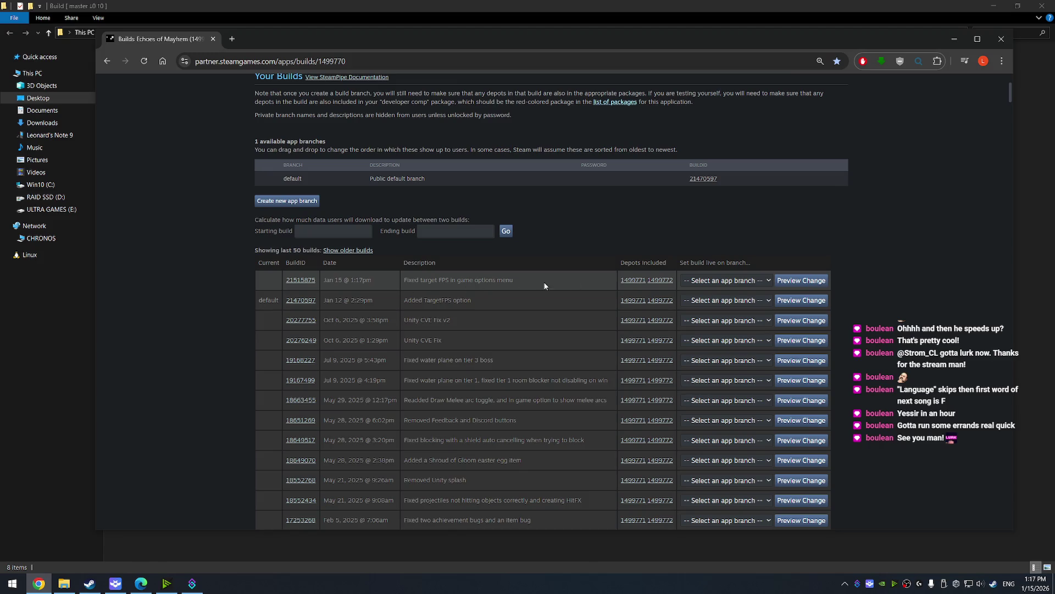
pyautogui.click(738, 281)
pyautogui.click(701, 306)
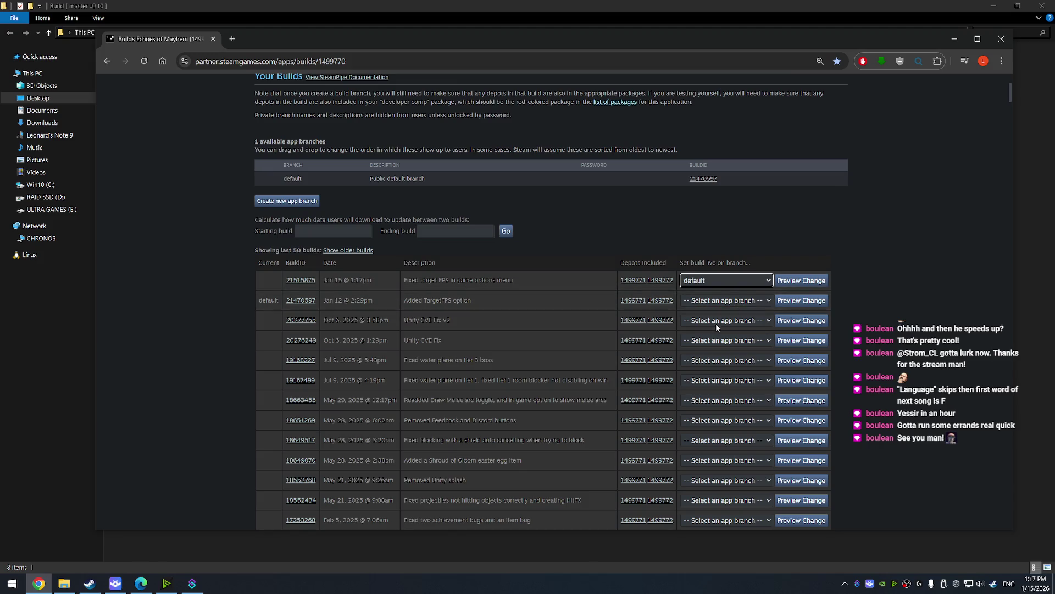
pyautogui.click(815, 281)
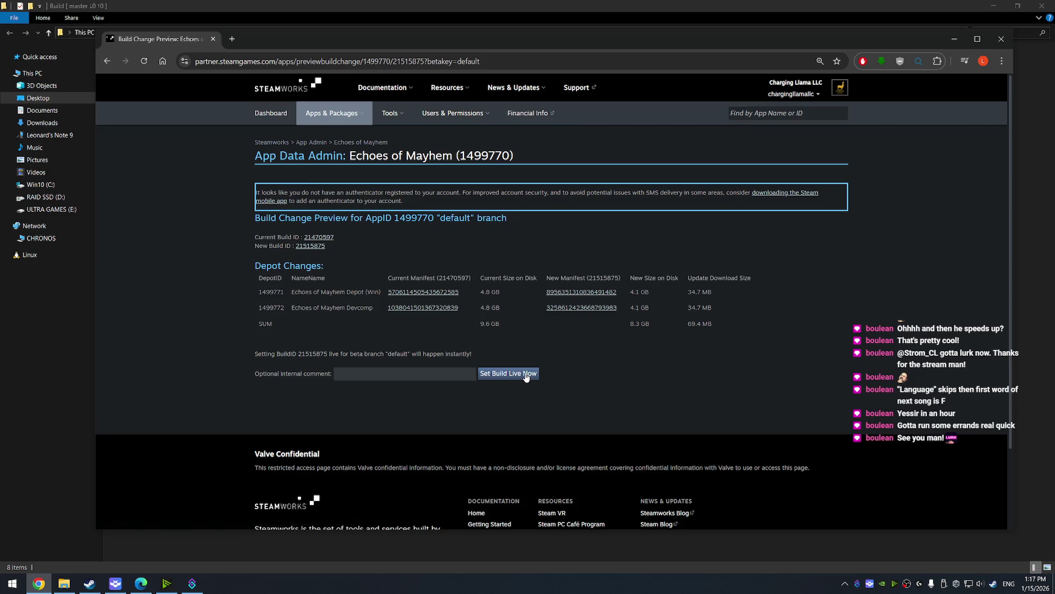
pyautogui.click(508, 373)
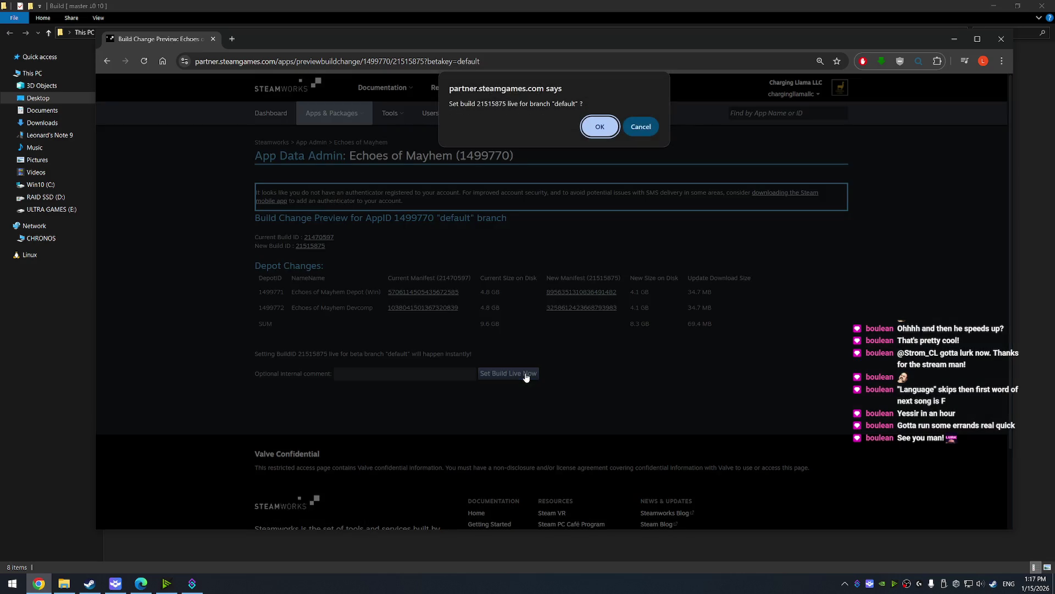
# Confirm the branch change with the texted verification code to make build 21515875 live
pyautogui.click(594, 136)
pyautogui.click(592, 133)
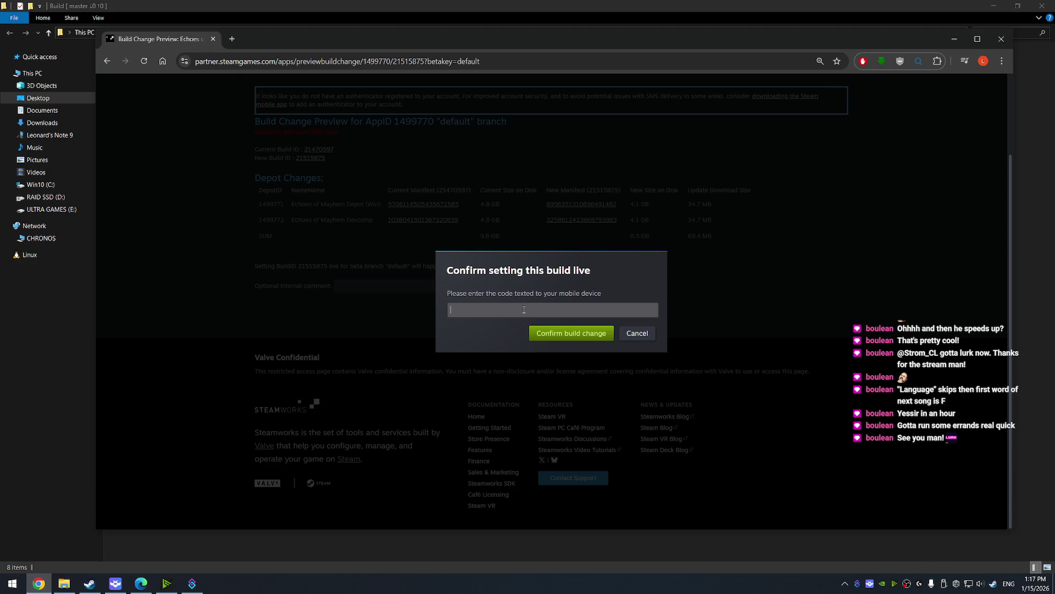
pyautogui.write('61511')
pyautogui.click(576, 333)
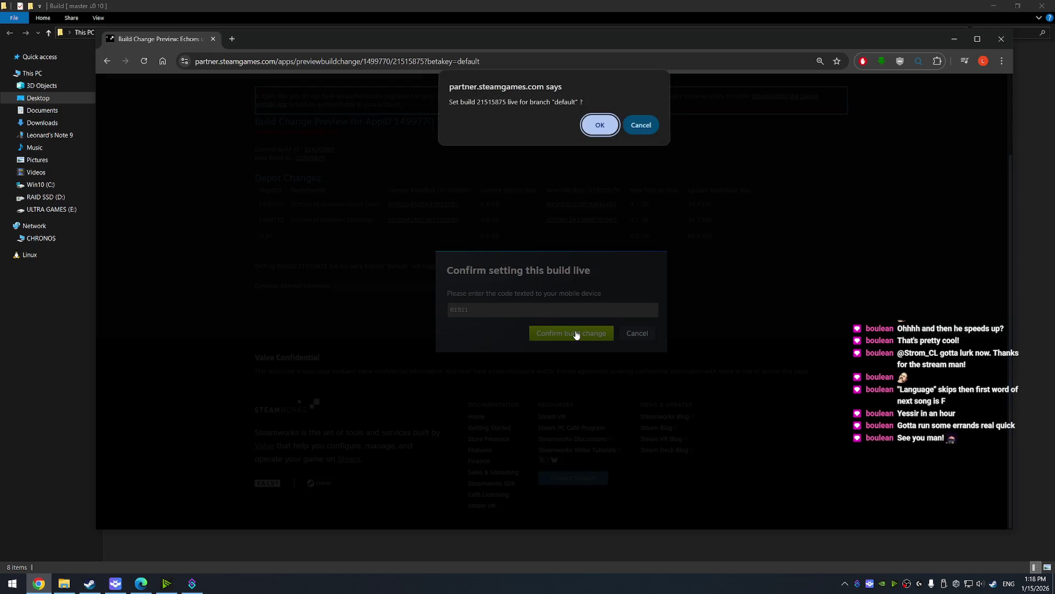
pyautogui.click(602, 134)
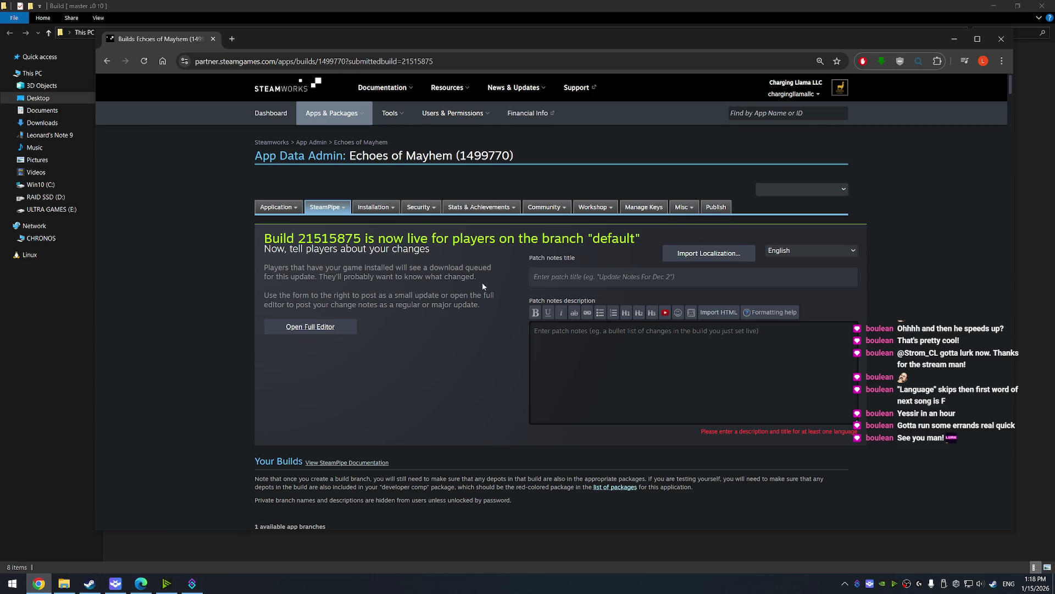
# On the app's Publish page, run Prepare for Publishing to check for conflicts
pyautogui.click(725, 209)
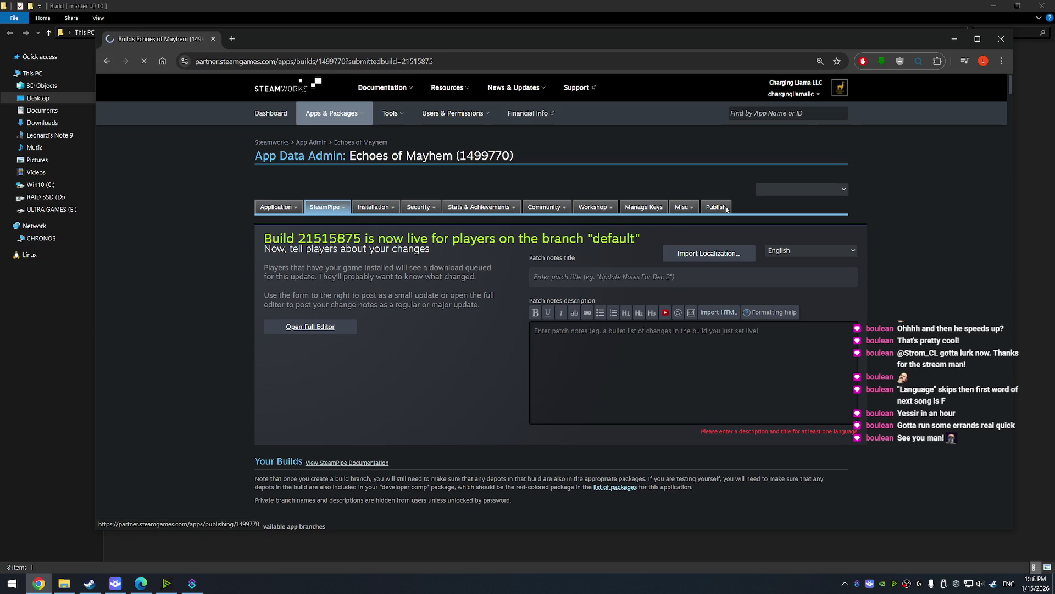
pyautogui.click(286, 376)
pyautogui.scroll(-3, 304, 319)
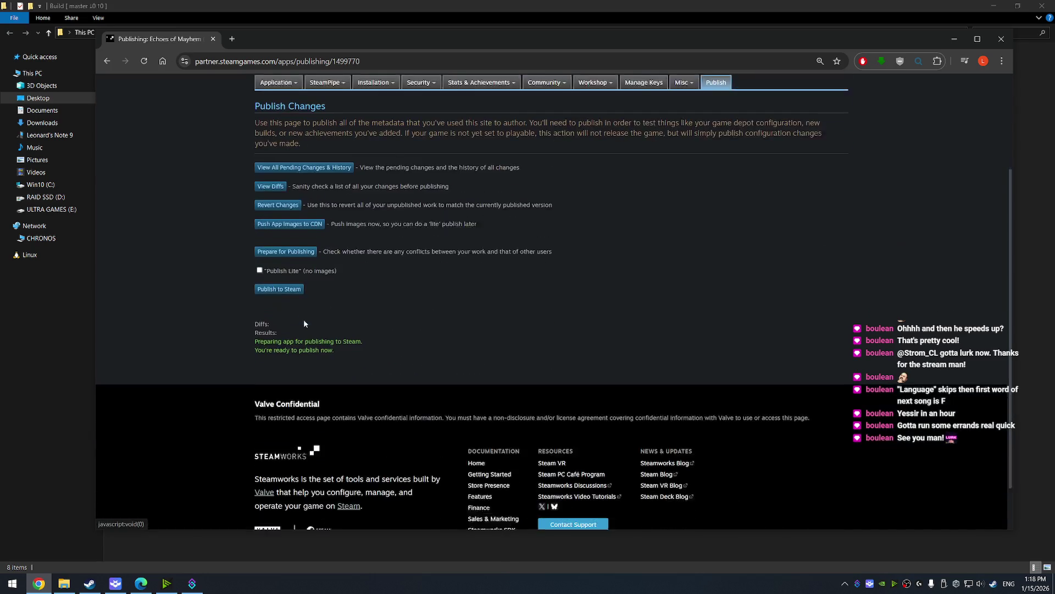
# Publish the pending changes to Steam, entering the required confirmation code
pyautogui.click(279, 278)
pyautogui.click(293, 307)
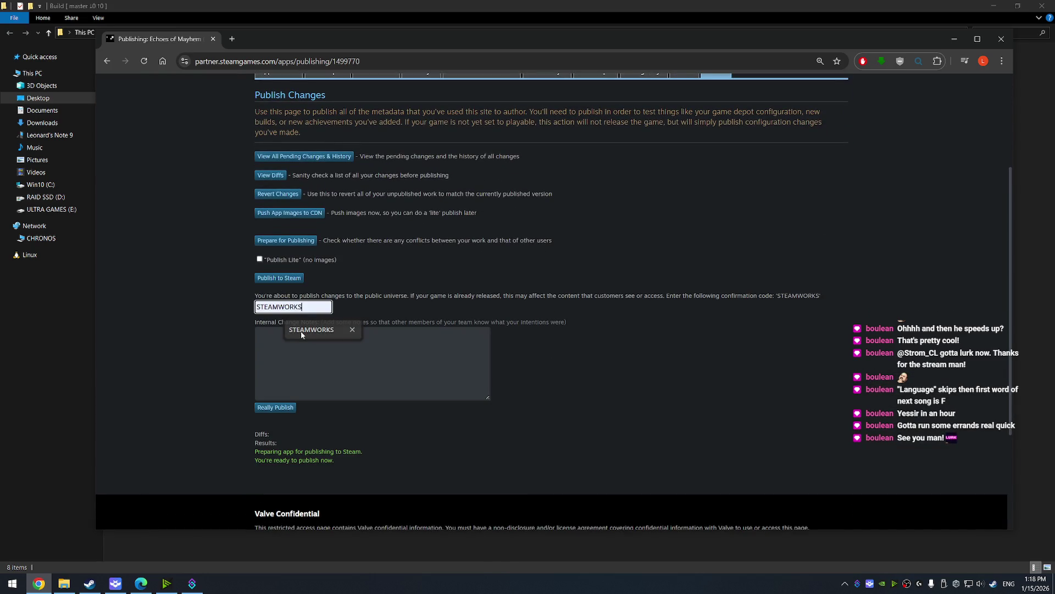
pyautogui.click(313, 329)
pyautogui.click(277, 407)
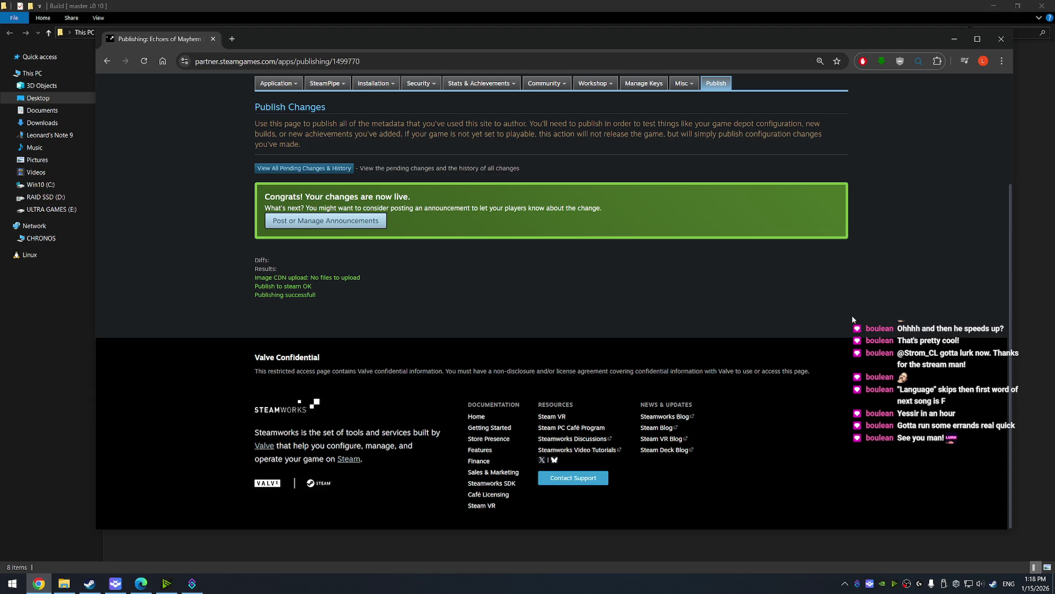
pyautogui.scroll(5, 857, 311)
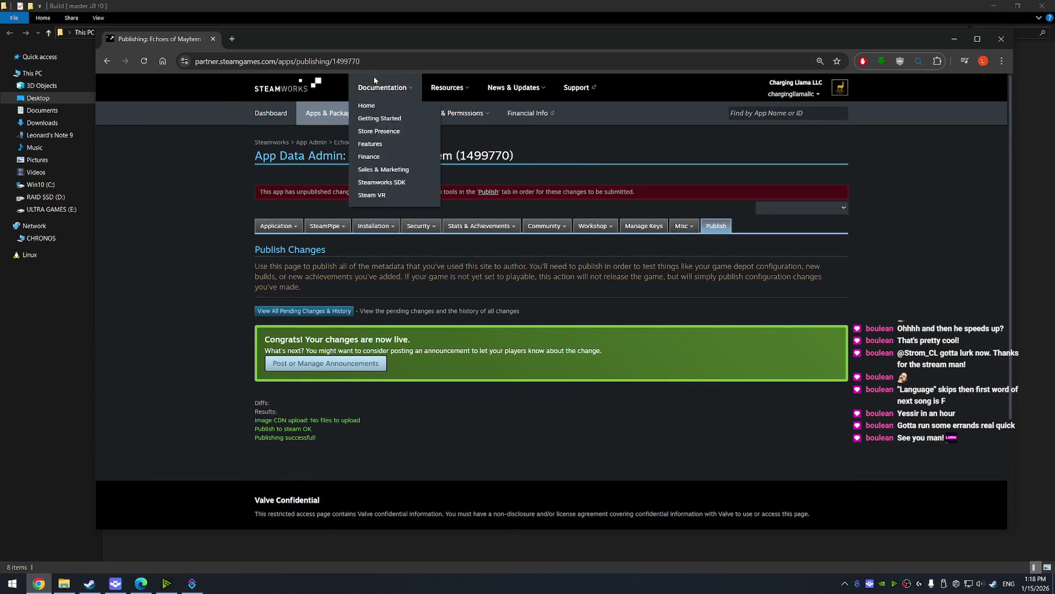
pyautogui.hotkey('alt', 'Tab')
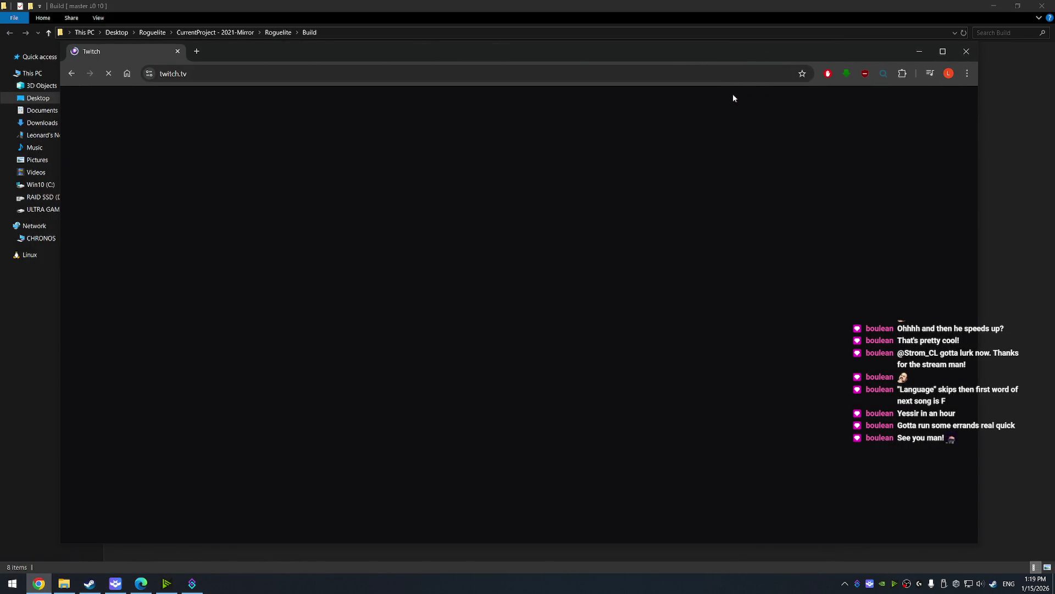
# Expand the Live Channels list with Show More, then close the Twitch browser window
pyautogui.scroll(-4, 110, 233)
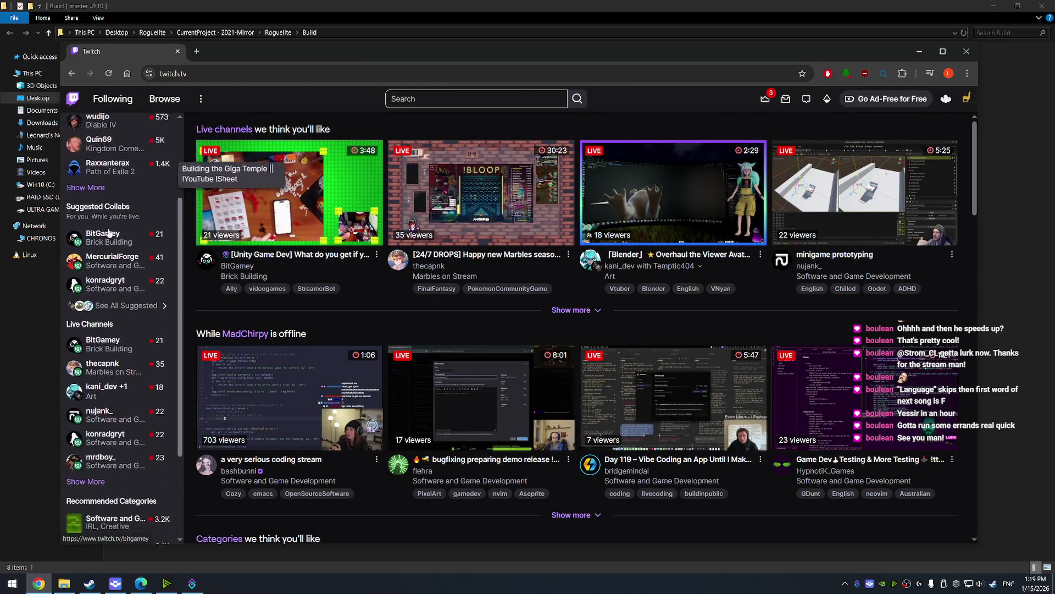
pyautogui.scroll(-2, 109, 233)
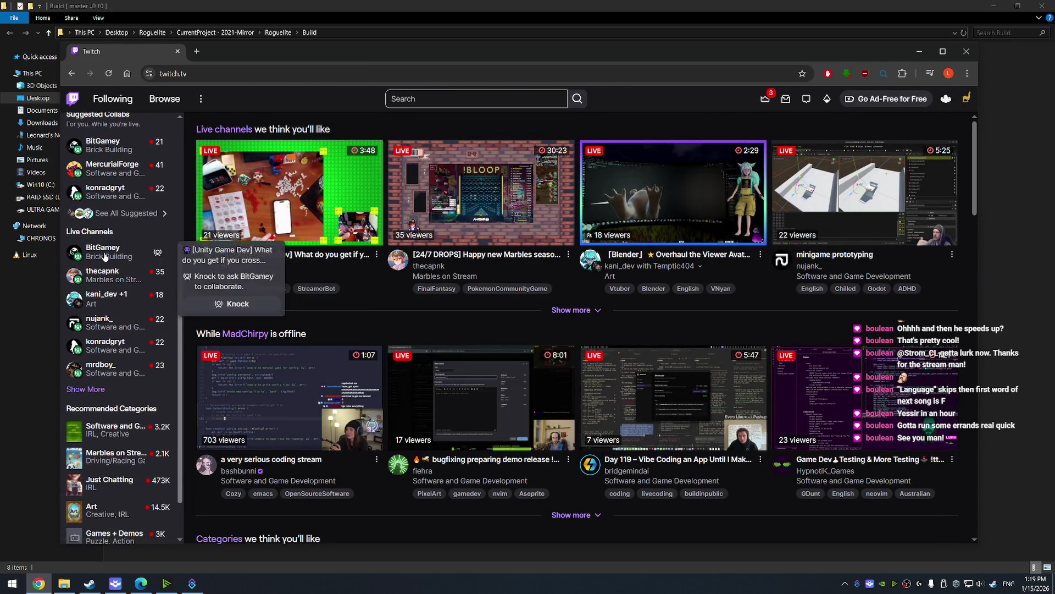
pyautogui.click(94, 390)
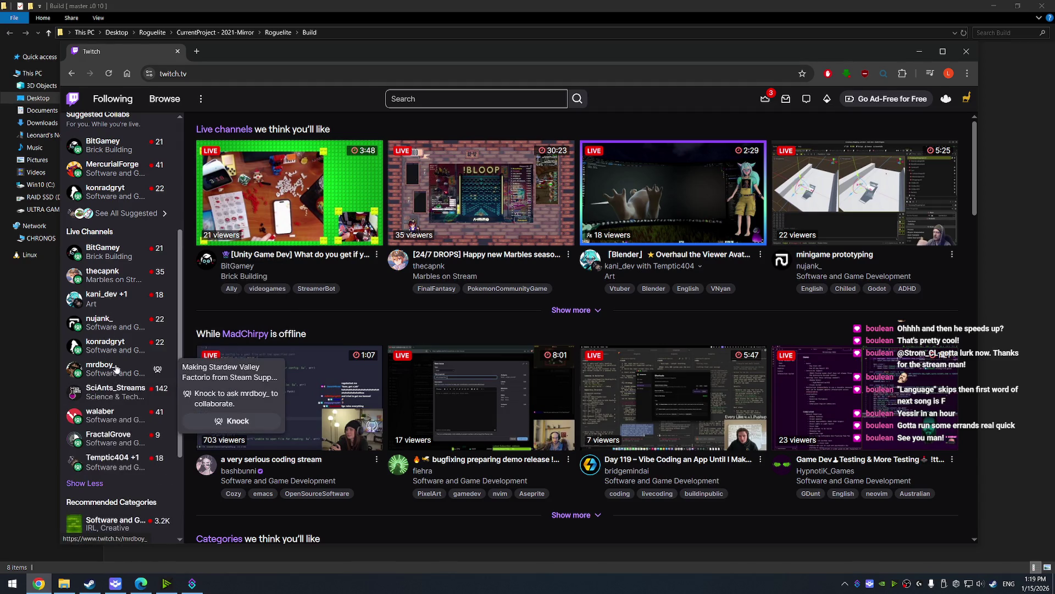
pyautogui.scroll(1, 130, 292)
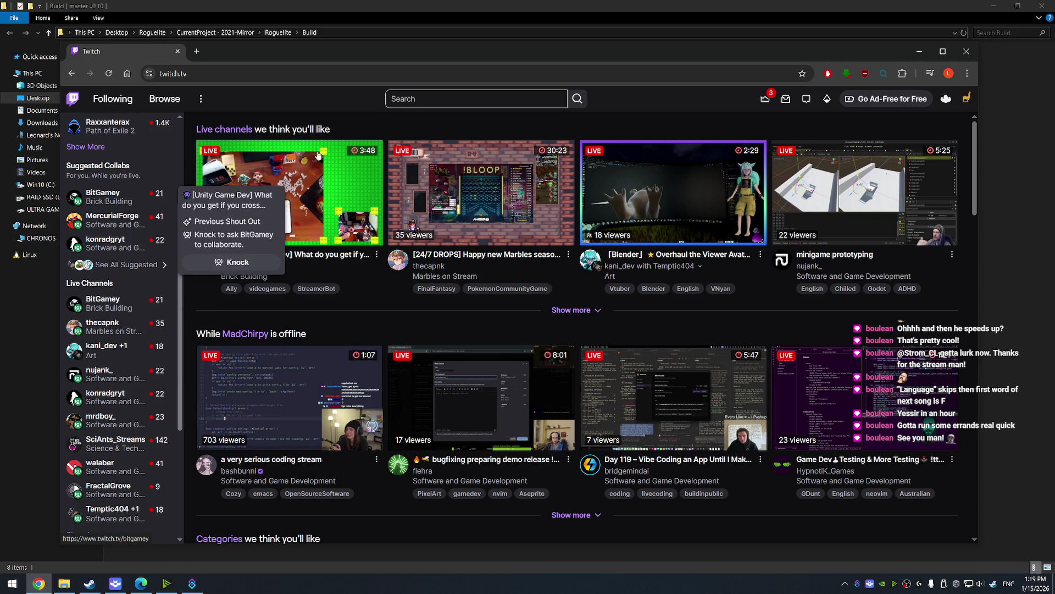
pyautogui.click(177, 52)
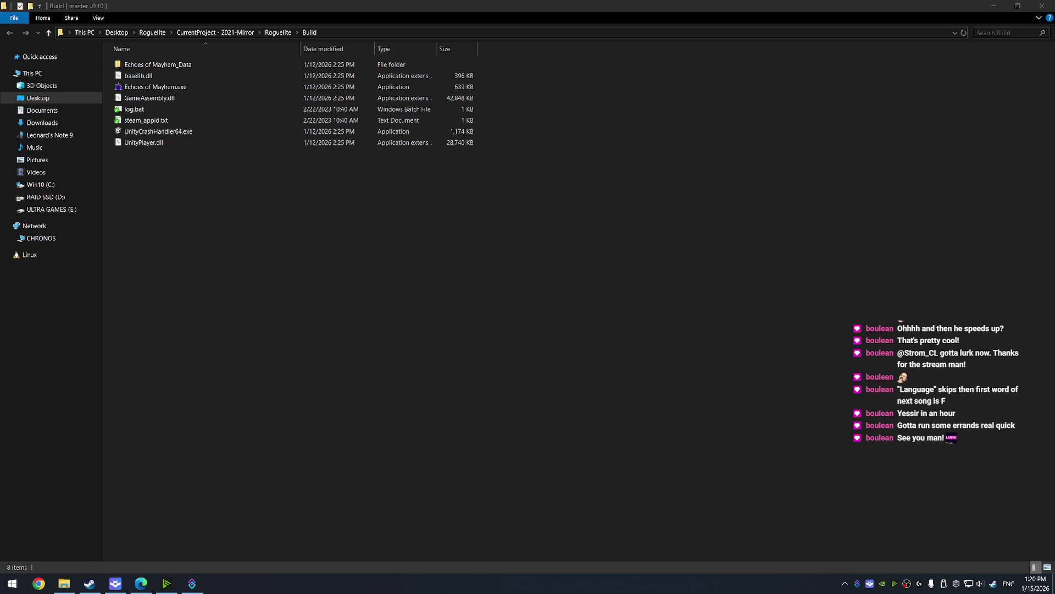
# In Stream Manager, raise the stream preview volume and raid BitGamey immediately
pyautogui.hotkey('alt', 'Tab')
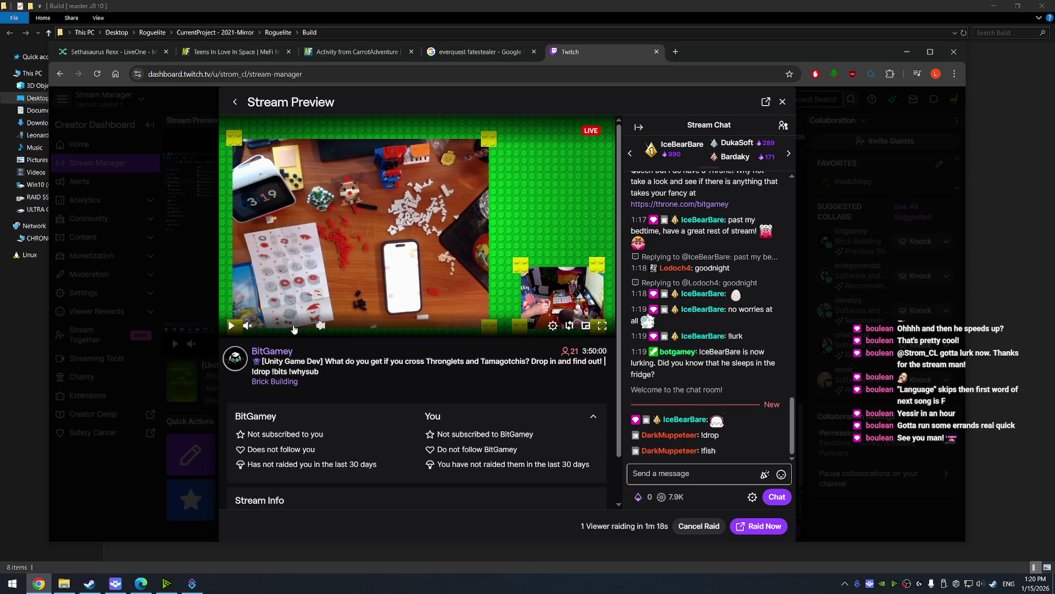
pyautogui.click(293, 326)
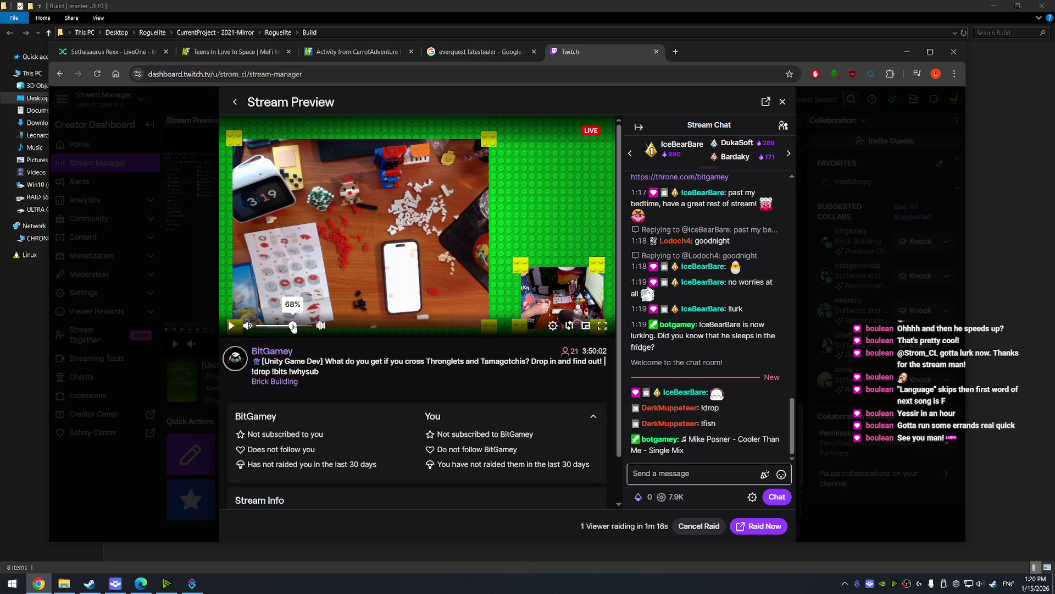
pyautogui.moveTo(293, 326); pyautogui.dragTo(306, 326)
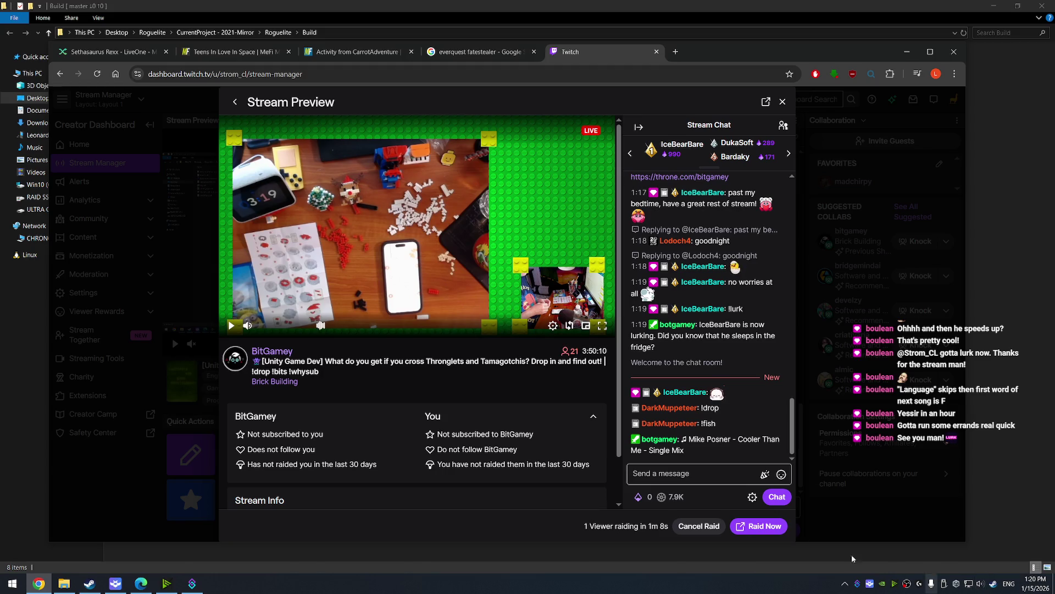
pyautogui.click(761, 527)
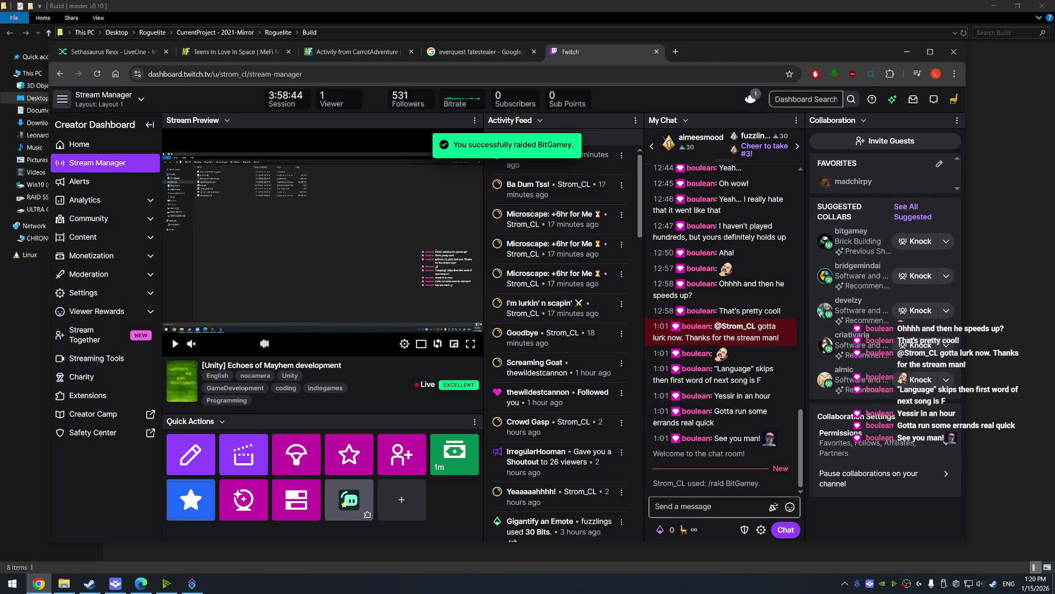
pyautogui.click(672, 54)
pyautogui.write('b')
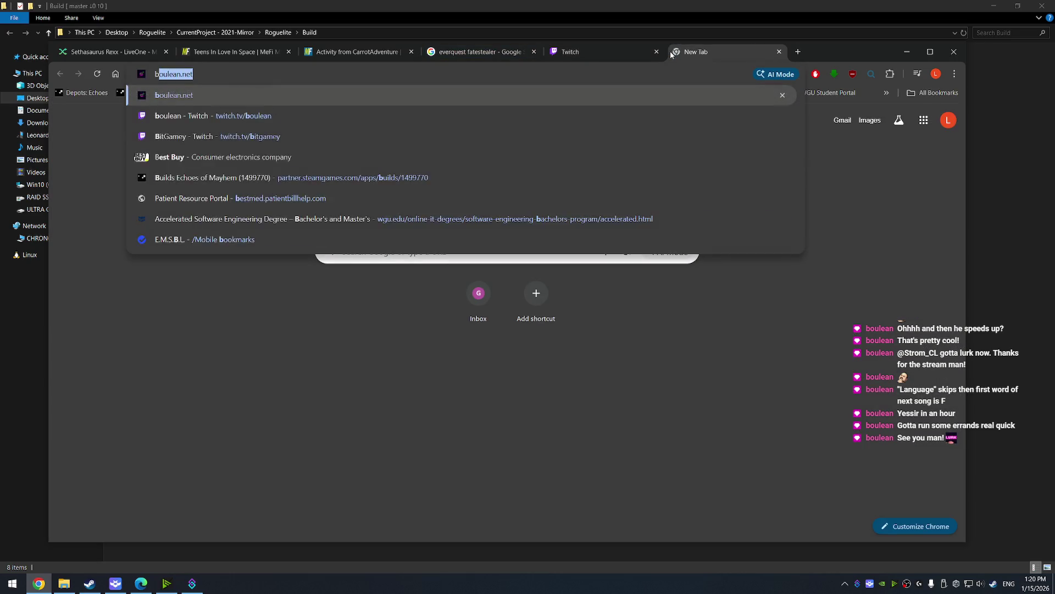
# Open BitGamey's channel at twitch.tv/bitgamey in a new tab
pyautogui.write('twitch.tv/bitgamey')
pyautogui.press('Return')
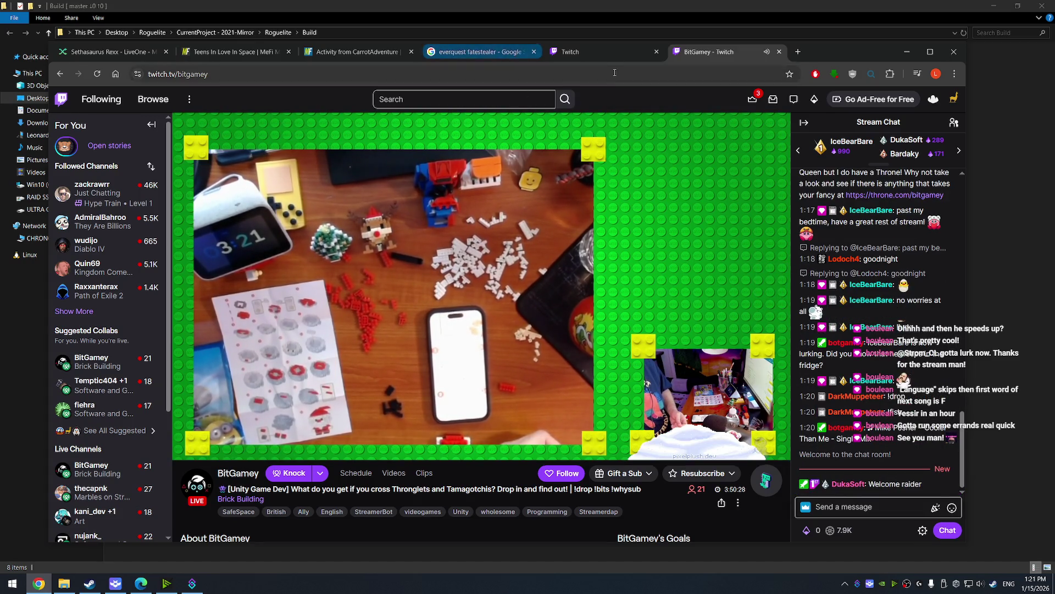
pyautogui.click(612, 61)
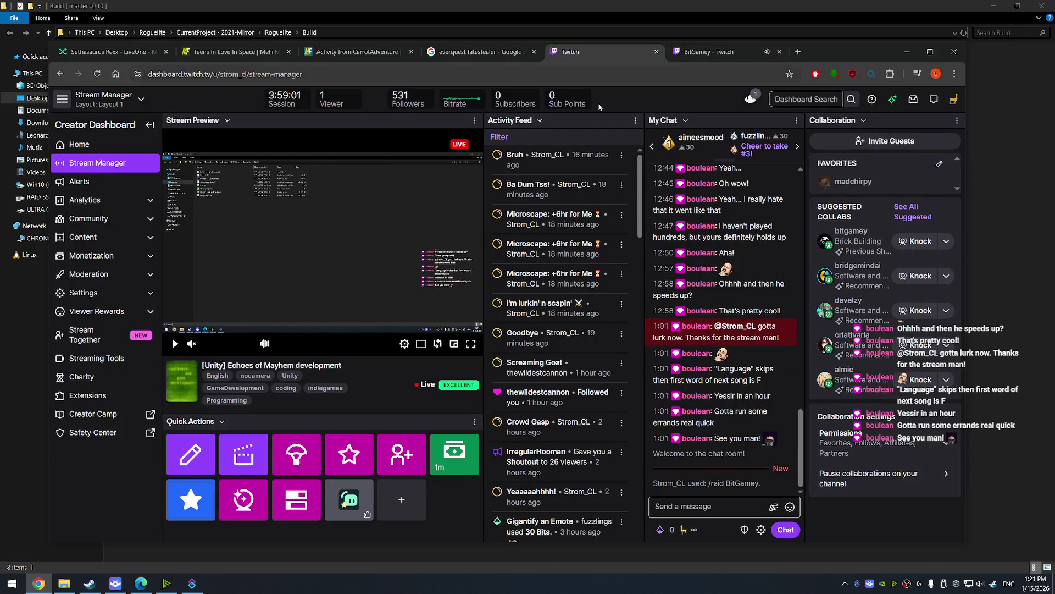
pyautogui.click(729, 505)
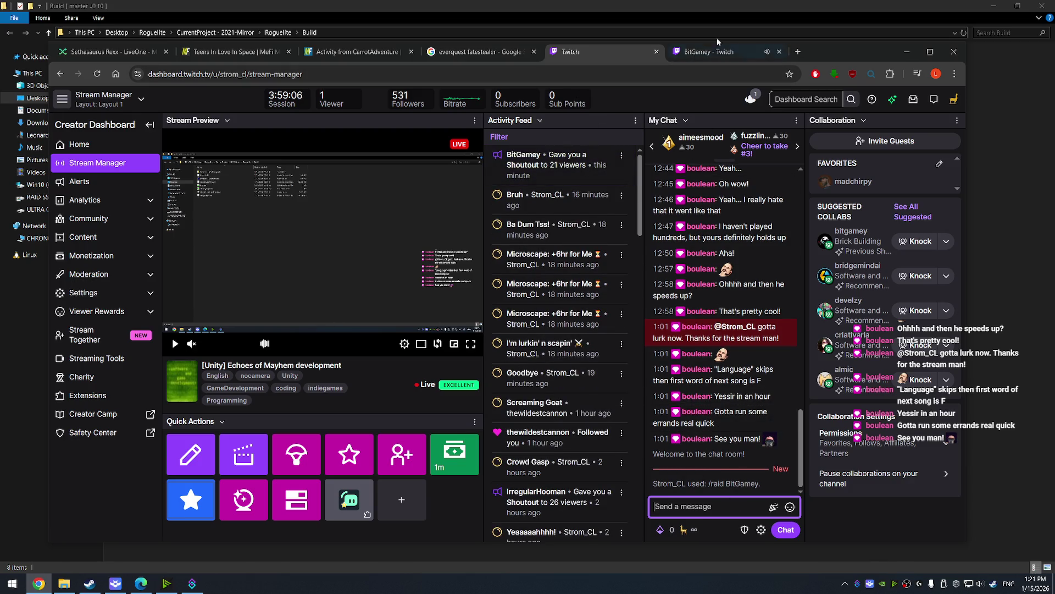
# Post 'Started streaming again, so figure I might as well raid the good folks when I'm done' in BitGamey's chat
pyautogui.click(715, 52)
pyautogui.click(889, 509)
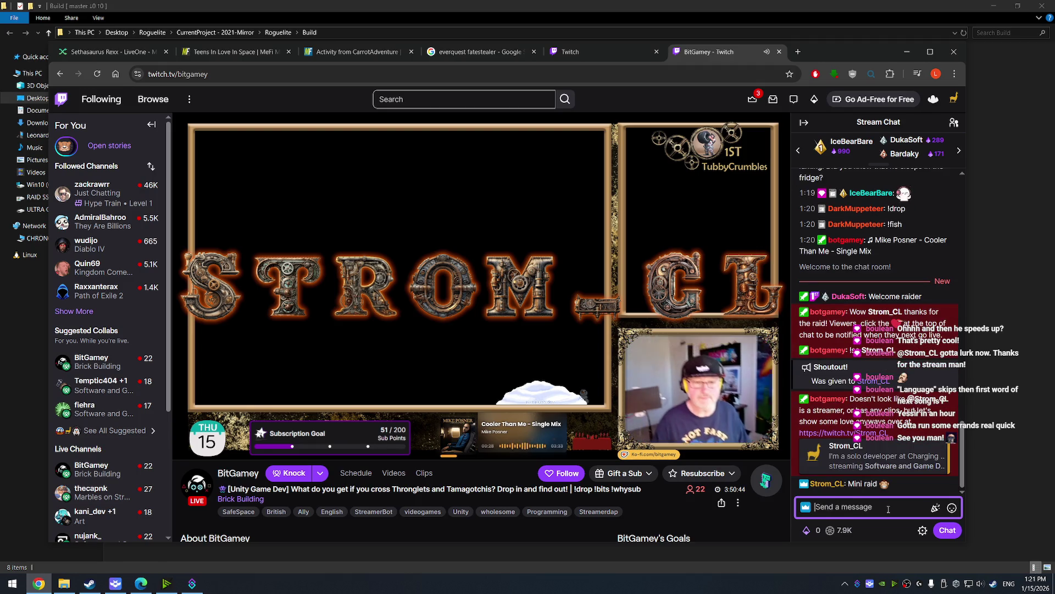
pyautogui.write('S')
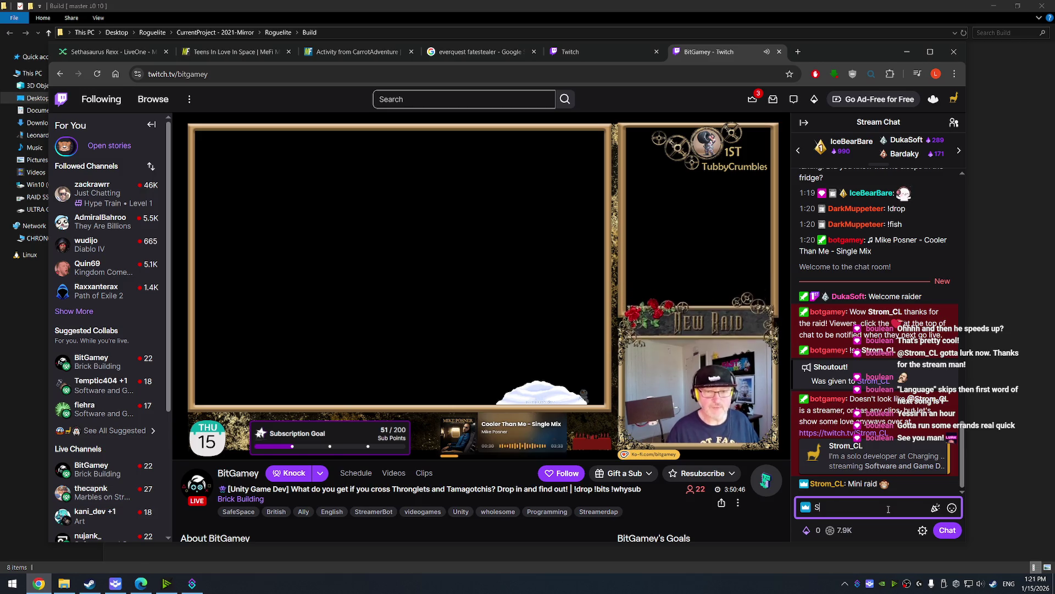
pyautogui.write('tarted streaming')
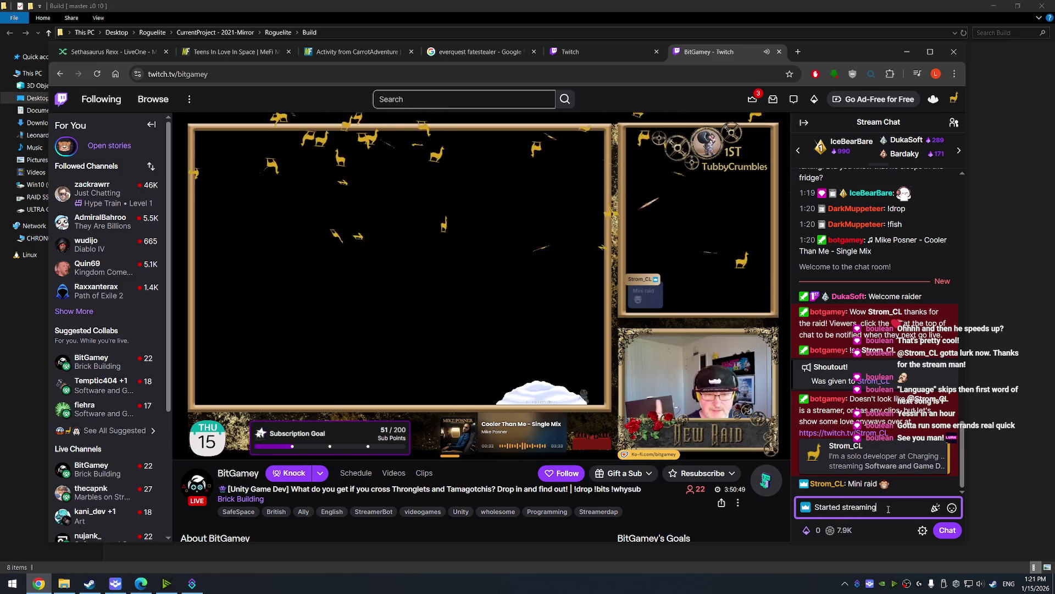
pyautogui.write(' again, so fig')
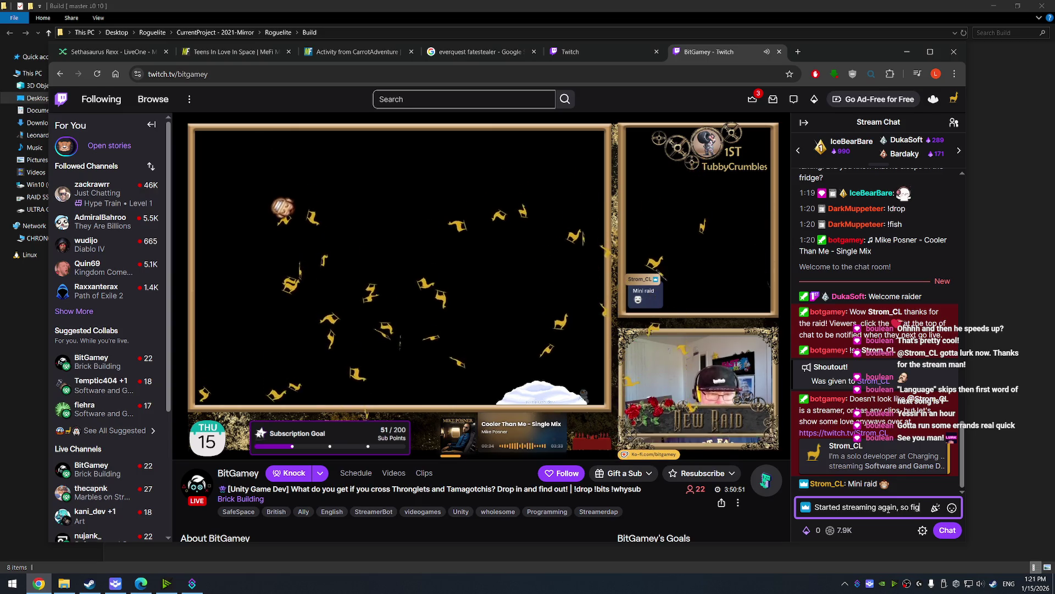
pyautogui.write('ure I might as well r')
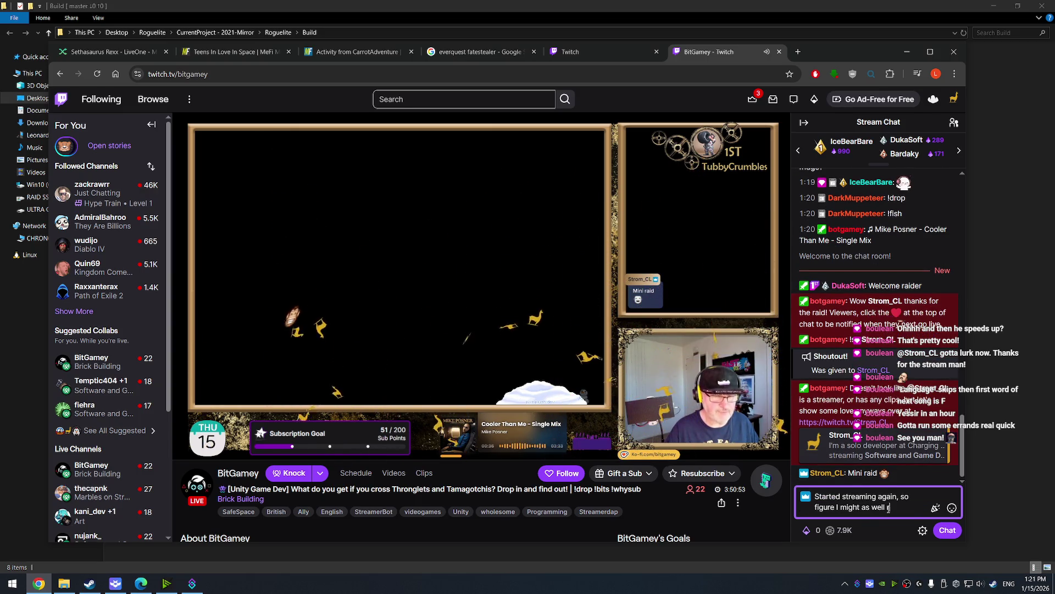
pyautogui.write("aid the good folks when I'm done ")
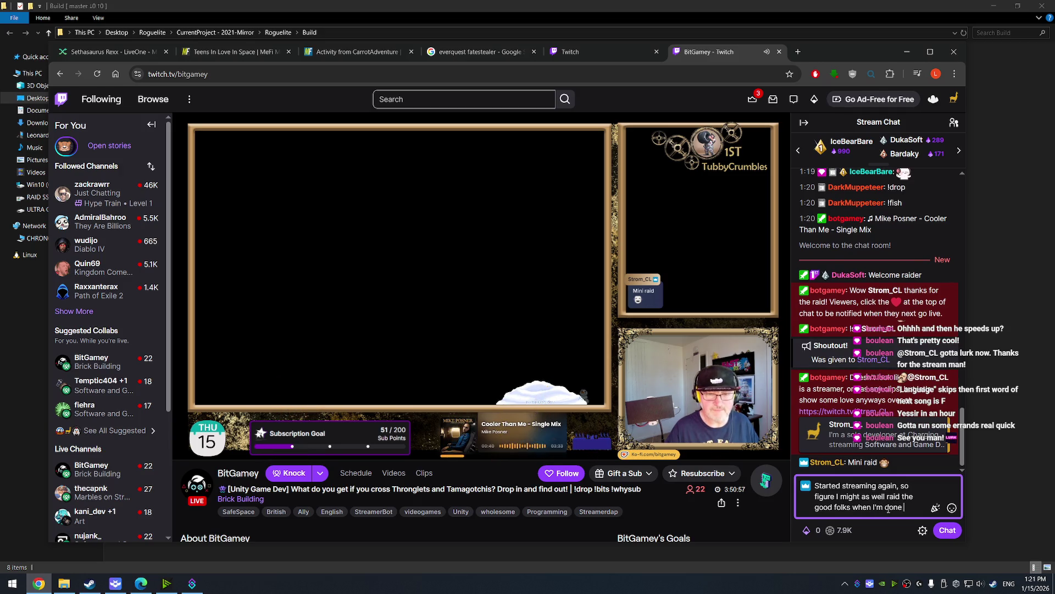
pyautogui.write('streaming!')
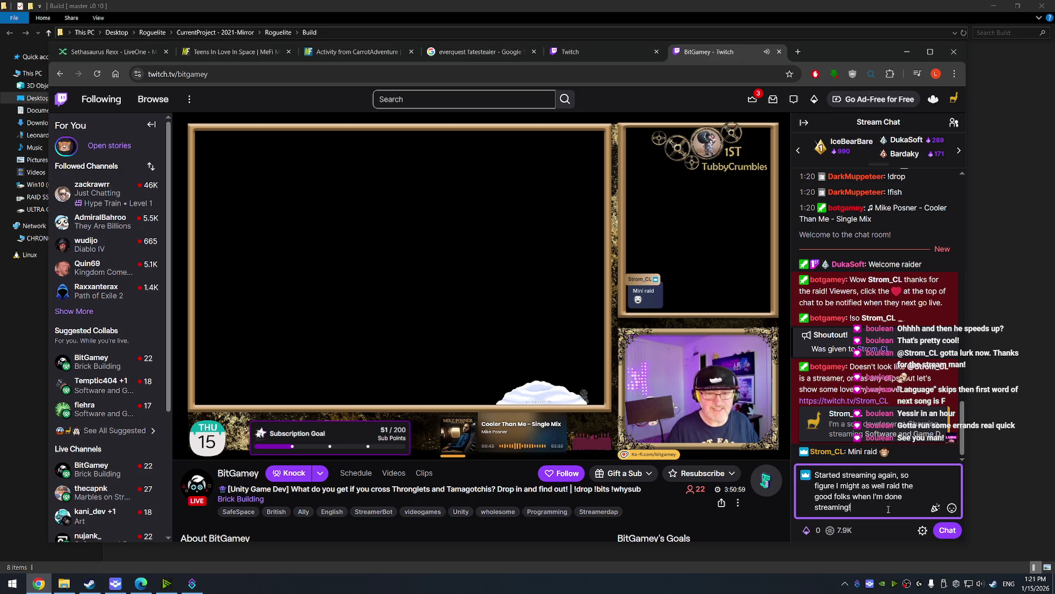
pyautogui.press('Return')
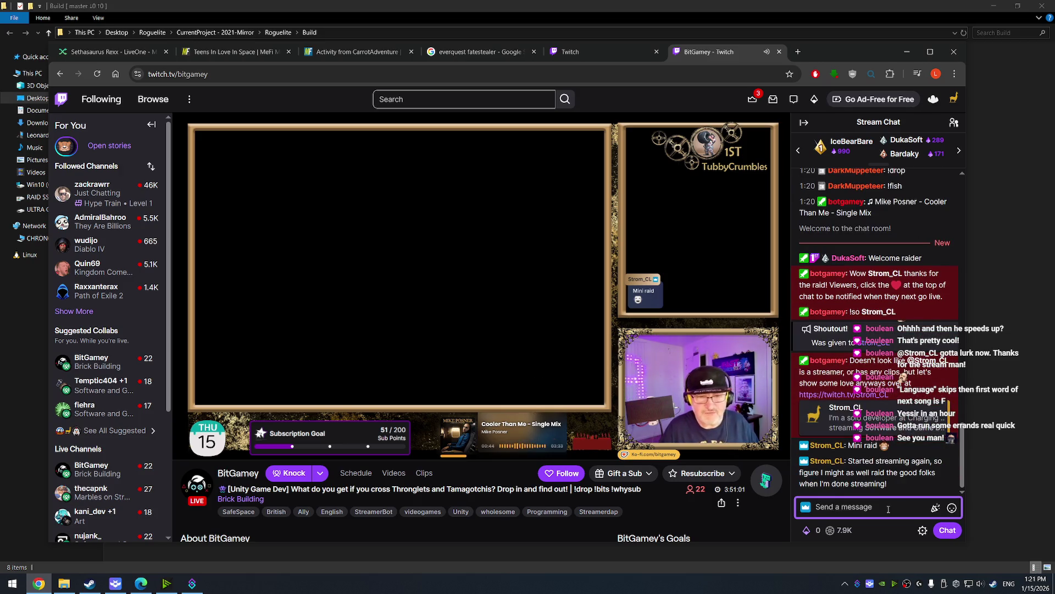